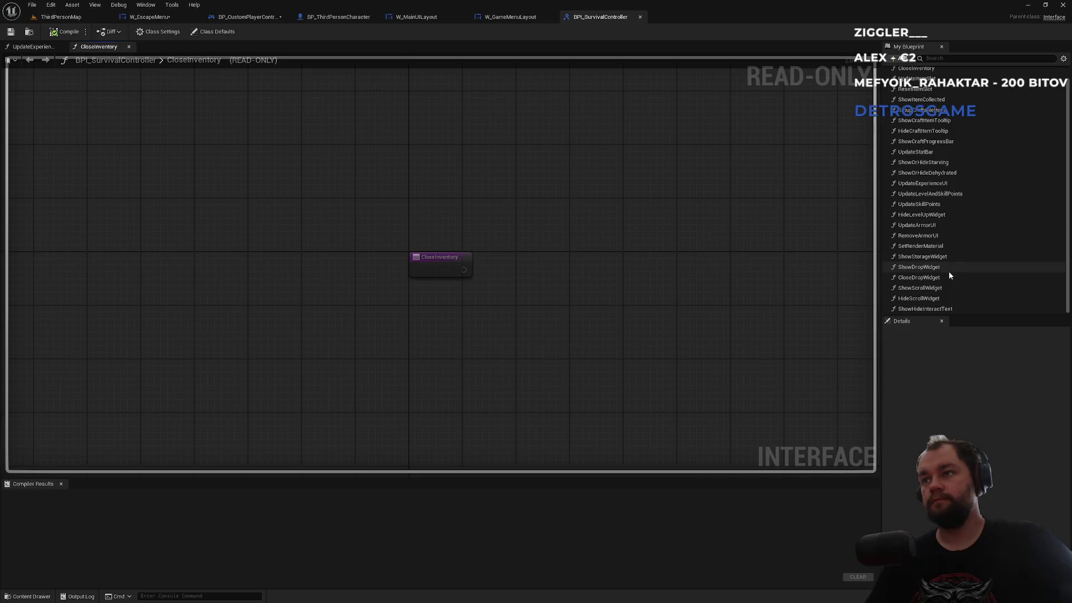
- Add a HideEscapeMenu function to the BPI_SurvivalController interface and compile it
left_click(904, 59)
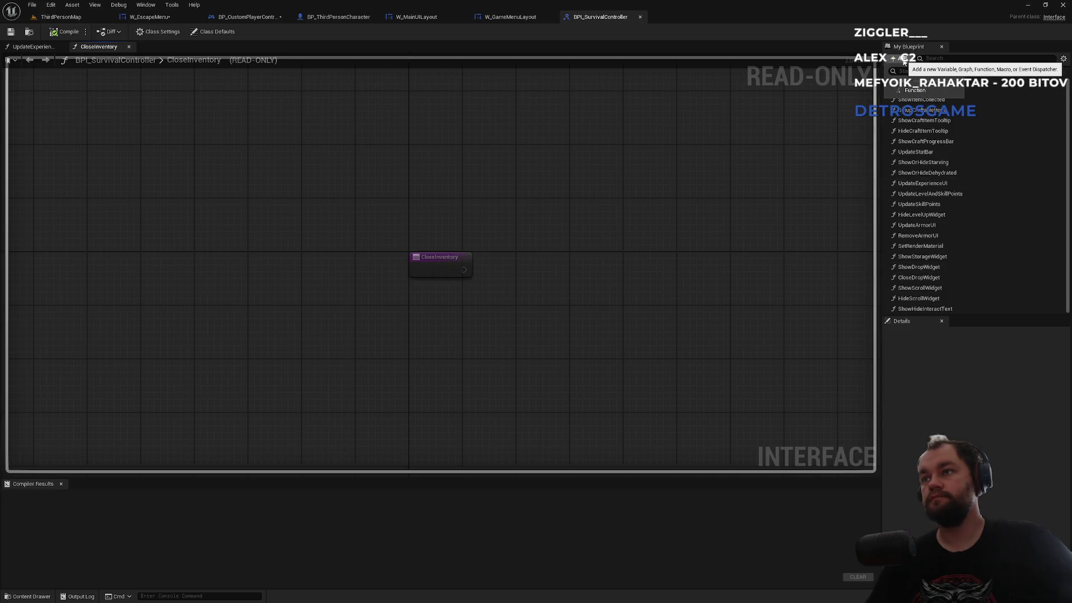
left_click(922, 93)
type("HideEscapeMen")
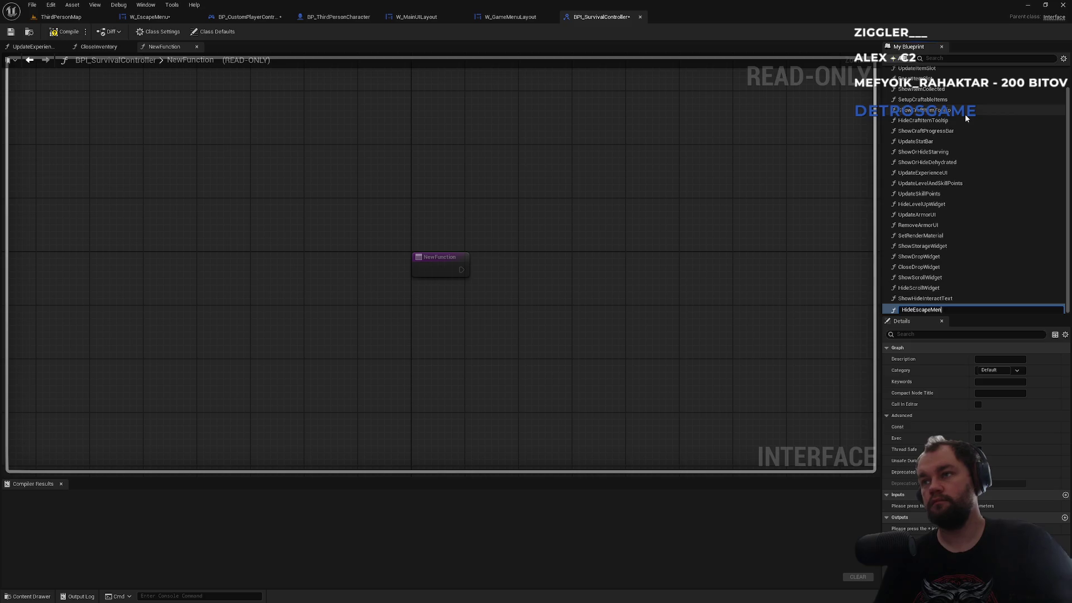
key("Return")
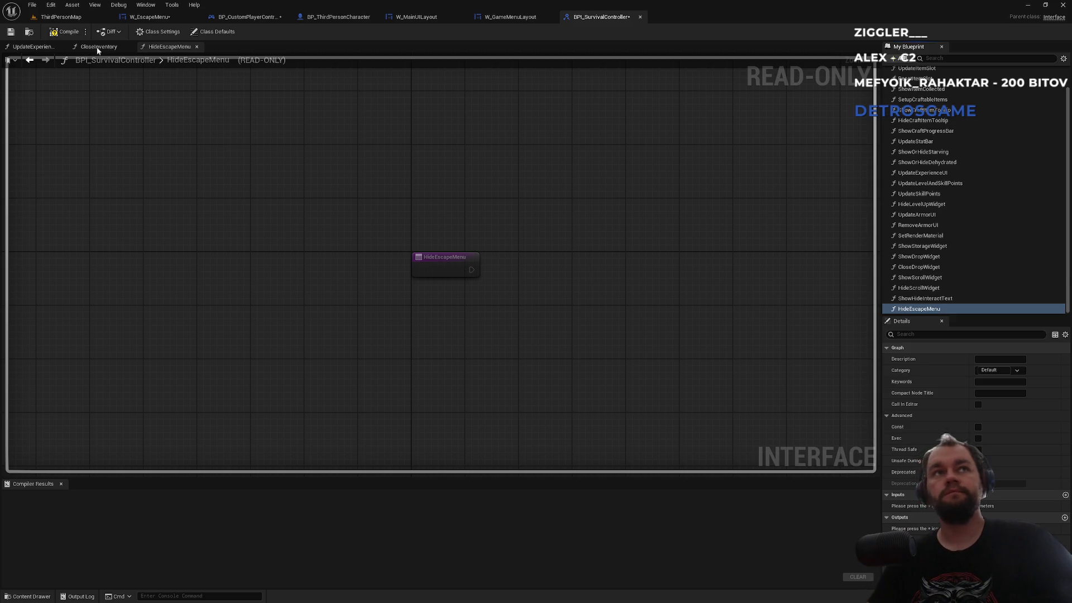
left_click(64, 34)
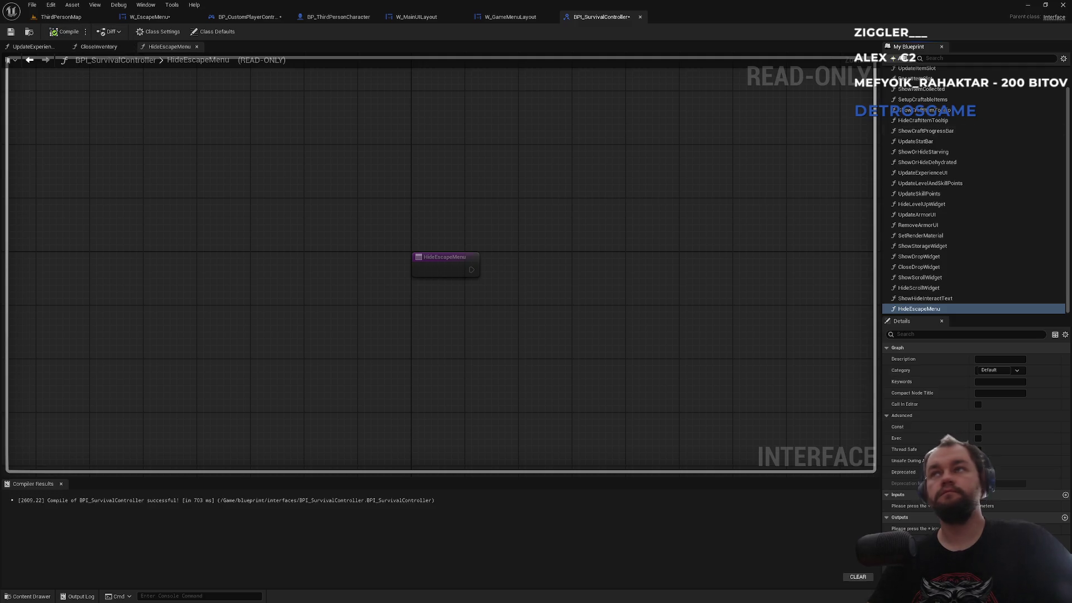
left_click(150, 17)
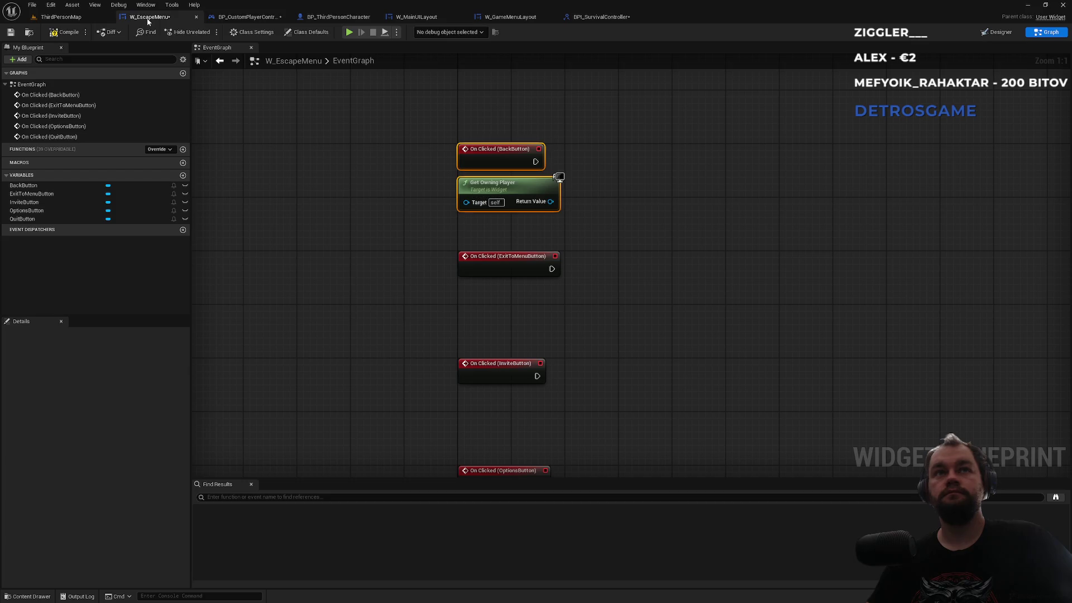
- Wire On Clicked (BackButton) into a Hide Escape Menu (Message) call on Get Owning Player
mouse_move(551, 202)
left_mouse_down()
mouse_move(622, 198)
mouse_move(607, 184)
left_mouse_up()
type("hid")
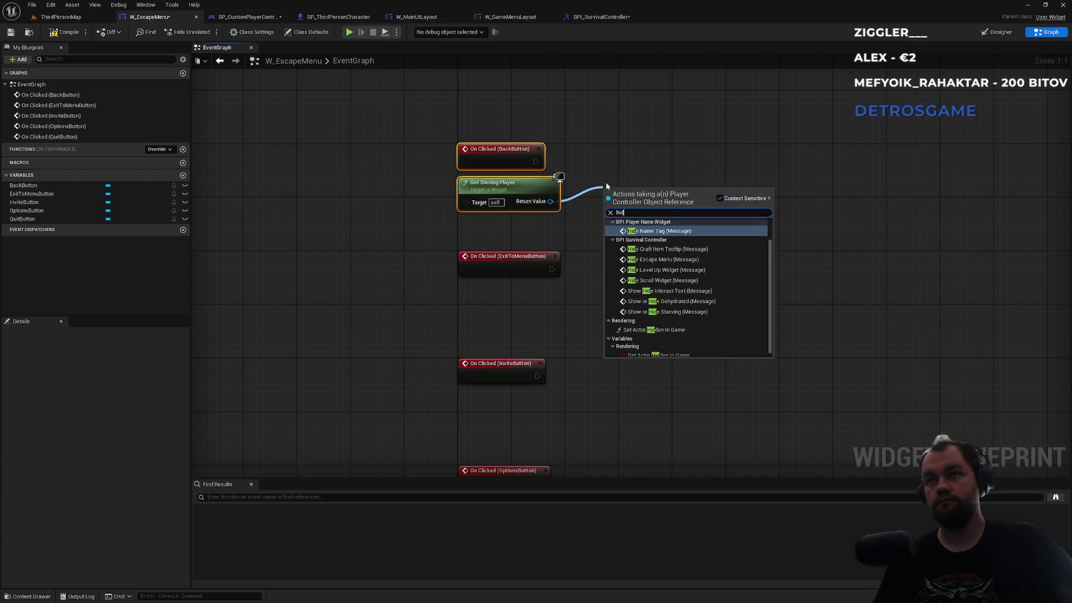
type("e escape")
key("Return")
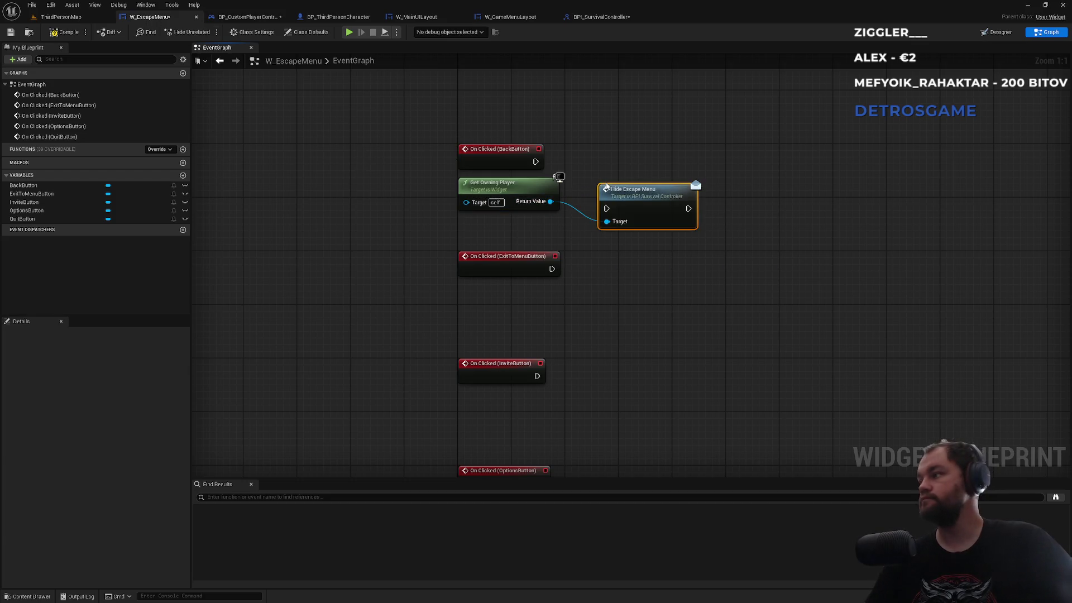
mouse_move(535, 161)
left_mouse_down()
mouse_move(607, 209)
mouse_move(626, 171)
mouse_move(615, 152)
left_mouse_up()
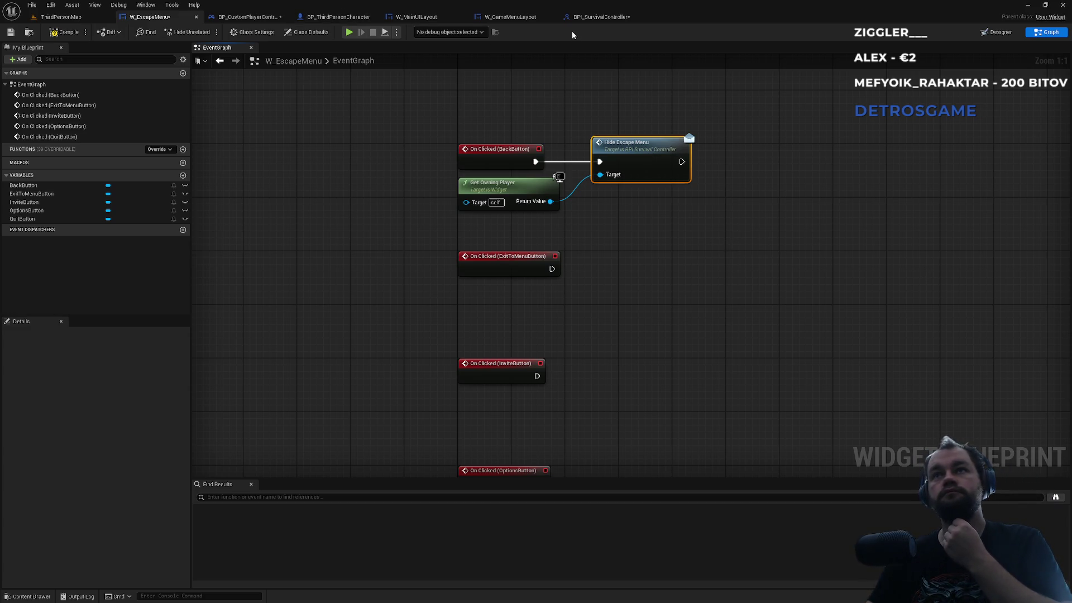
left_click(505, 16)
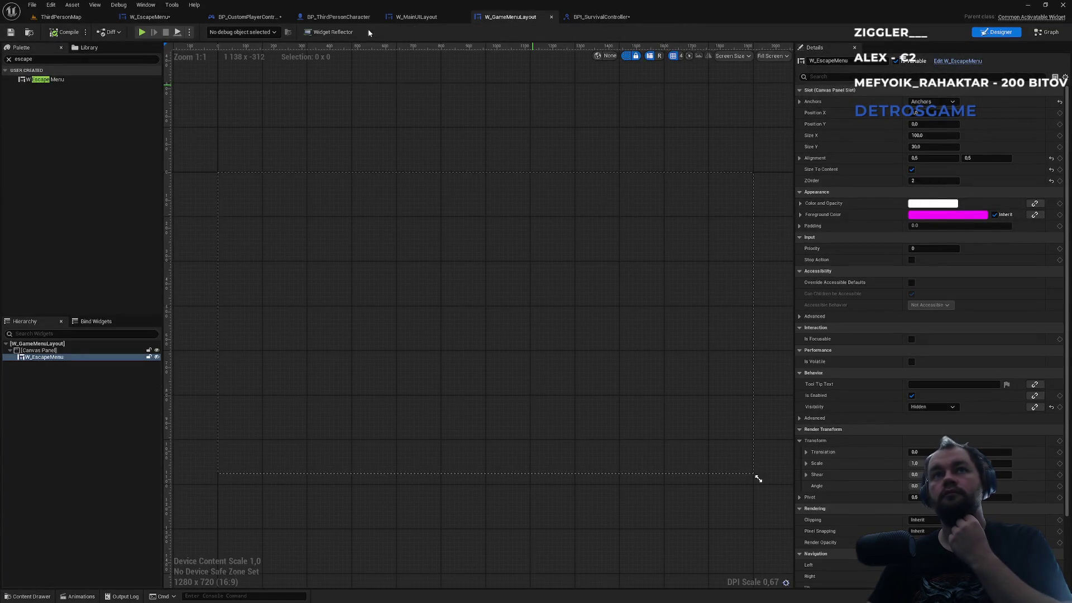
- In BP_CustomPlayerController, add Event HideEscapeMenu from Interfaces and place it in empty space
left_click(262, 18)
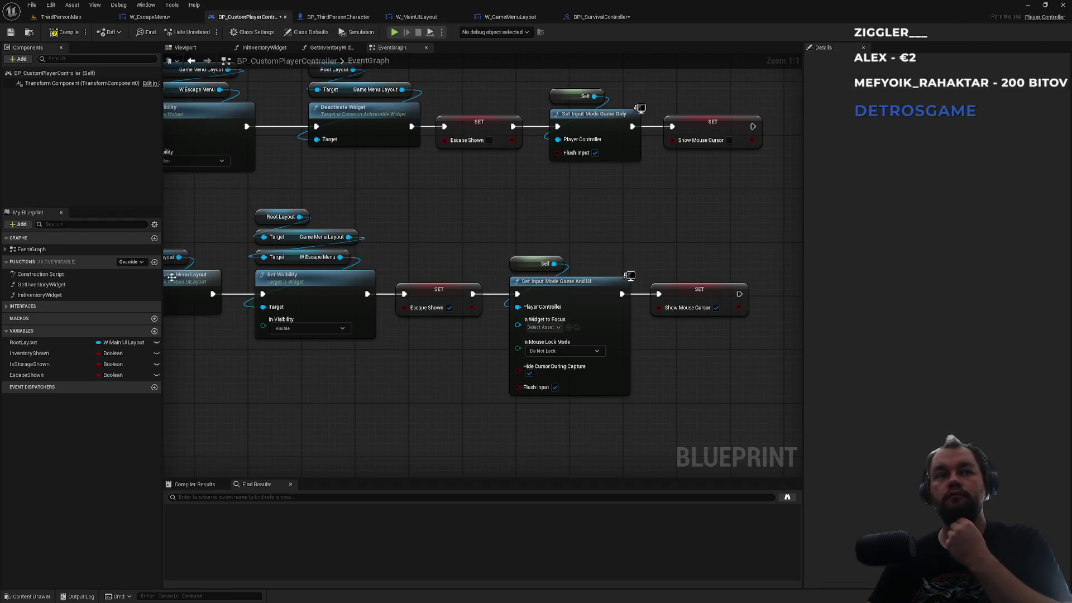
left_click(5, 306)
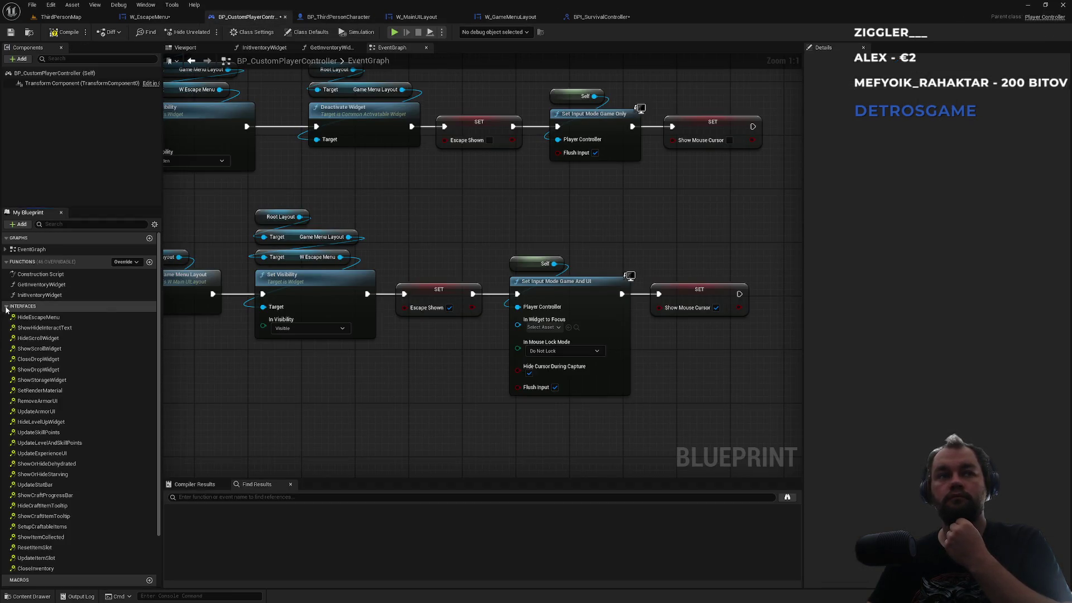
scroll(72, 399, "down", 1)
scroll(47, 495, "up", 1)
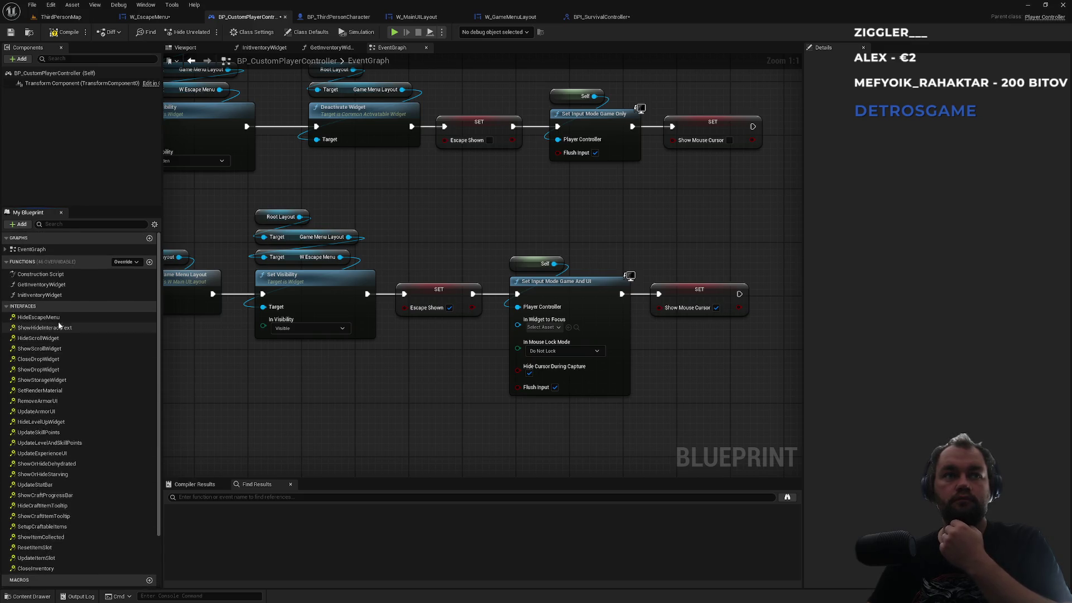
double_click(56, 317)
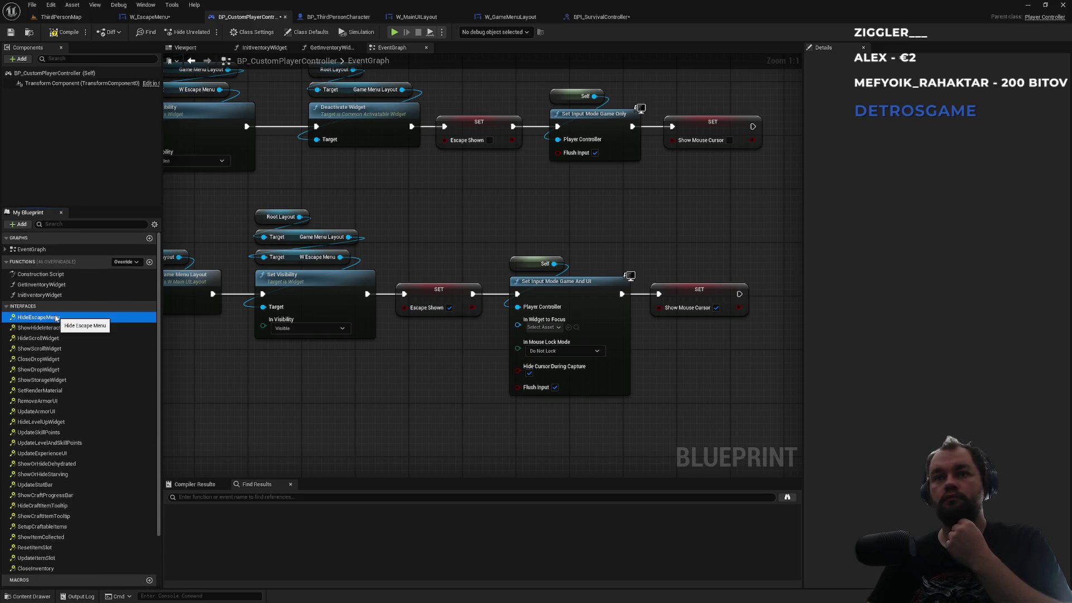
scroll(649, 306, "down", 11)
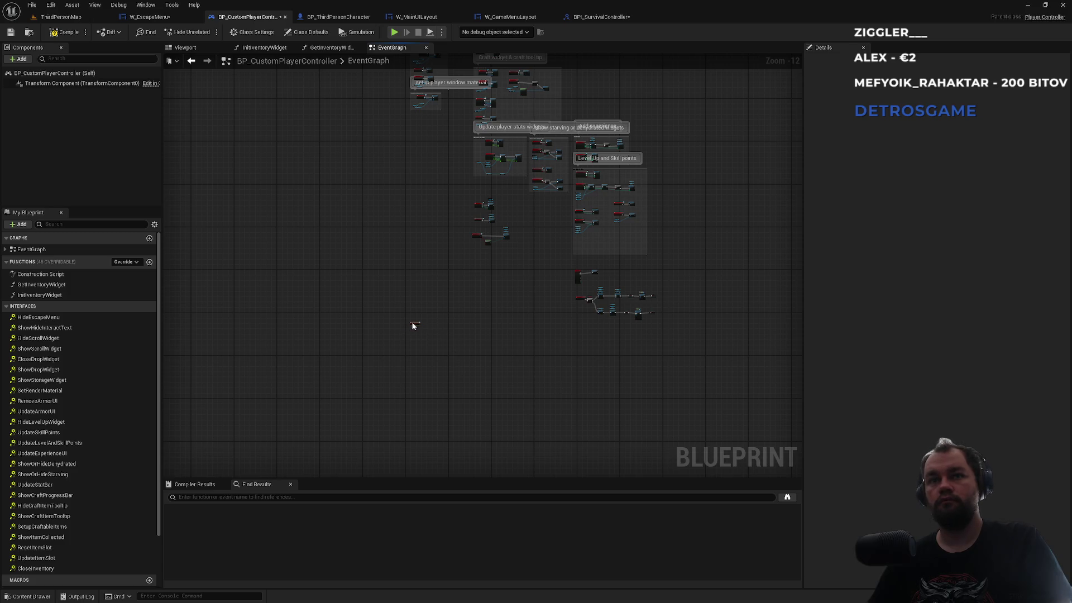
left_click_drag(414, 323, 546, 347)
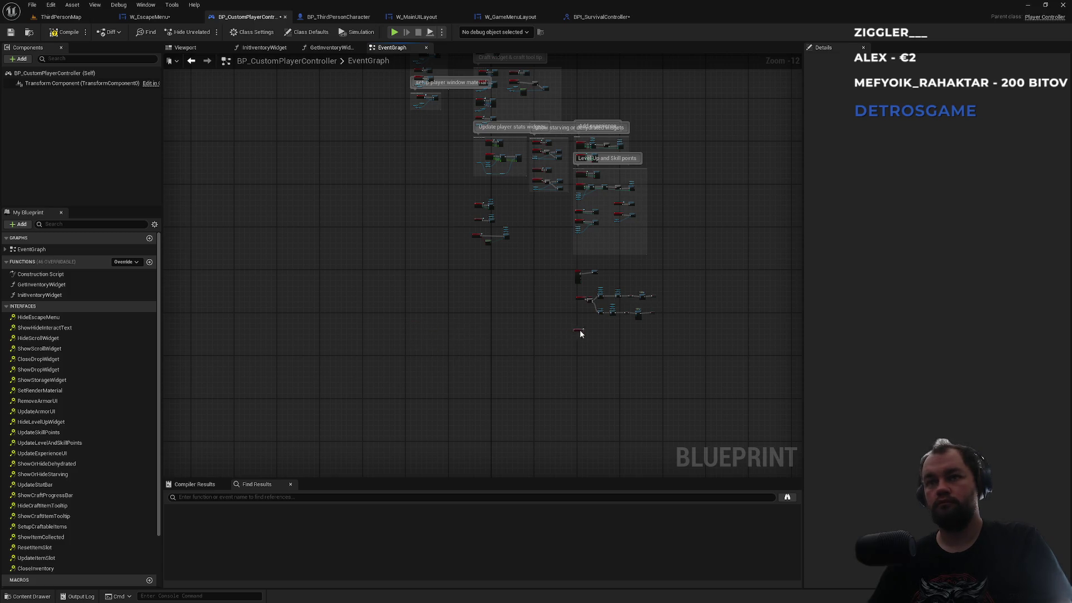
scroll(579, 333, "up", 12)
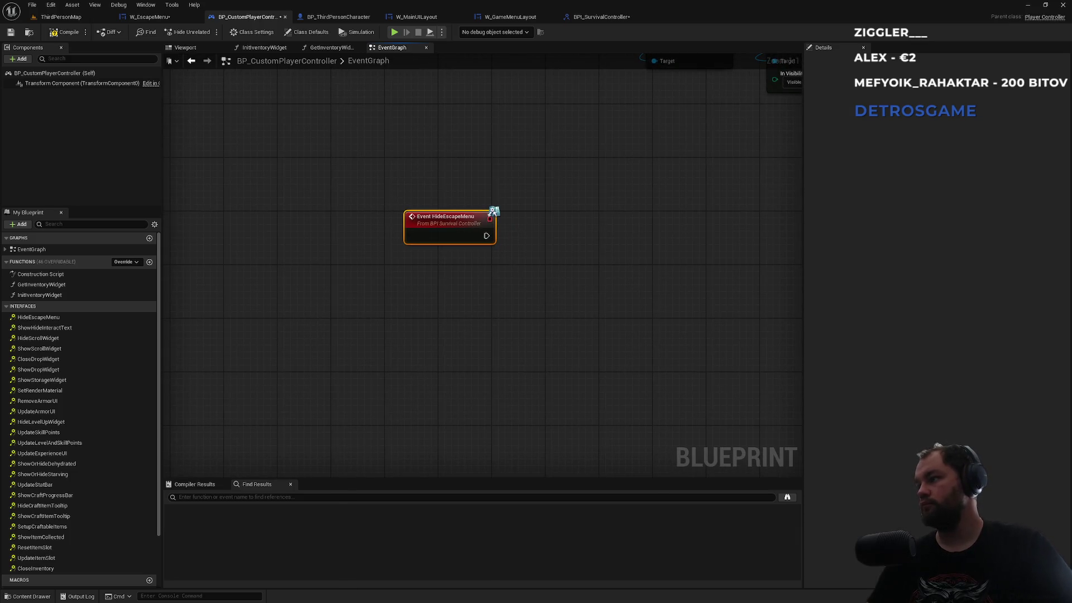
- Connect Event HideEscapeMenu to a new Show Escape Menu on Client call and tidy the nodes
left_click_drag(486, 236, 556, 233)
type("showescape")
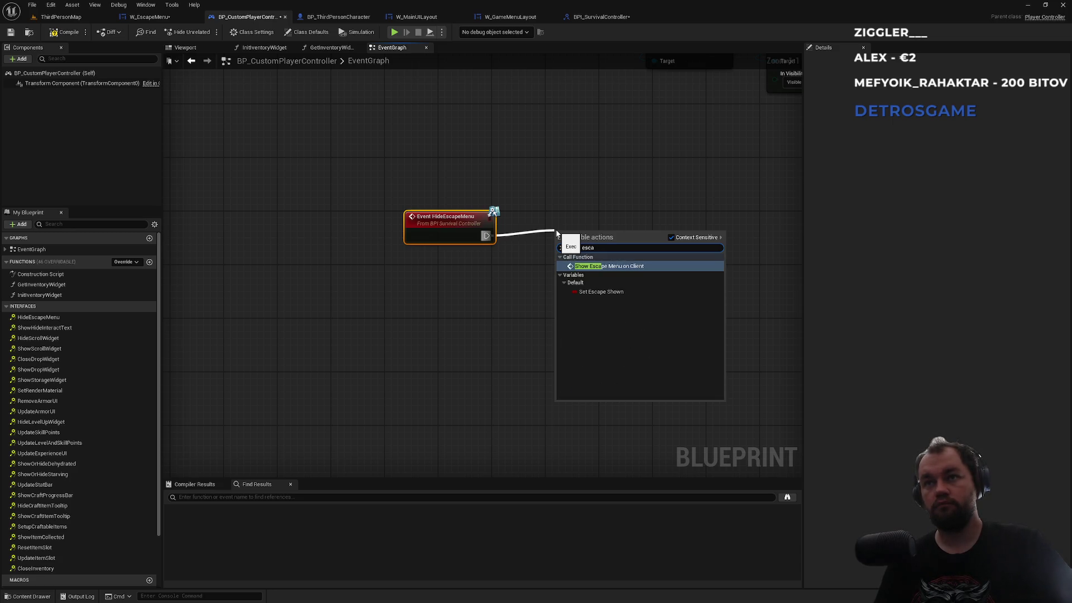
key("Return")
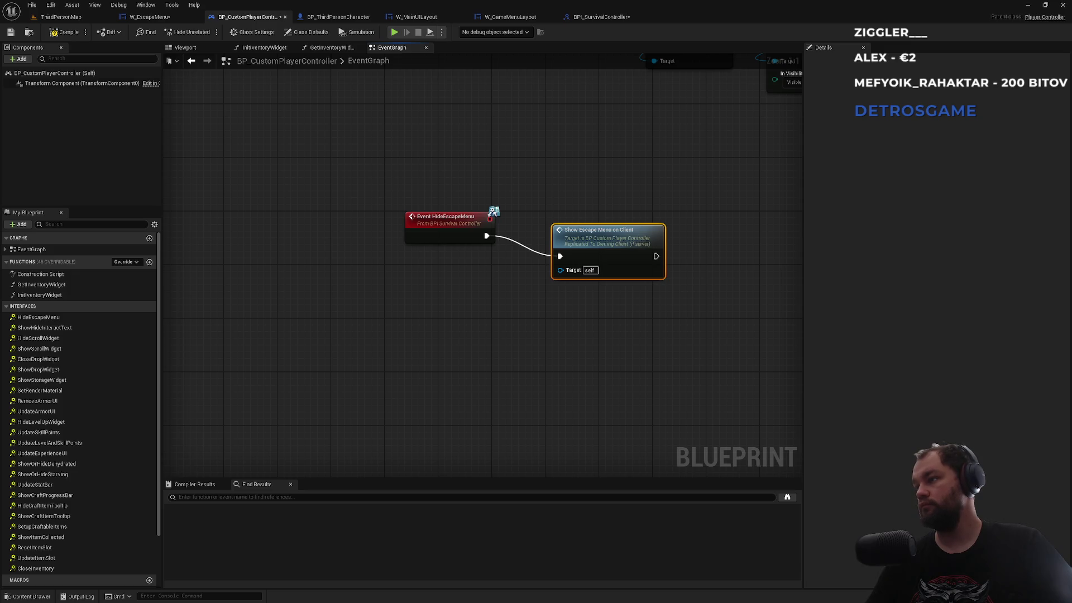
left_click_drag(588, 239, 574, 218)
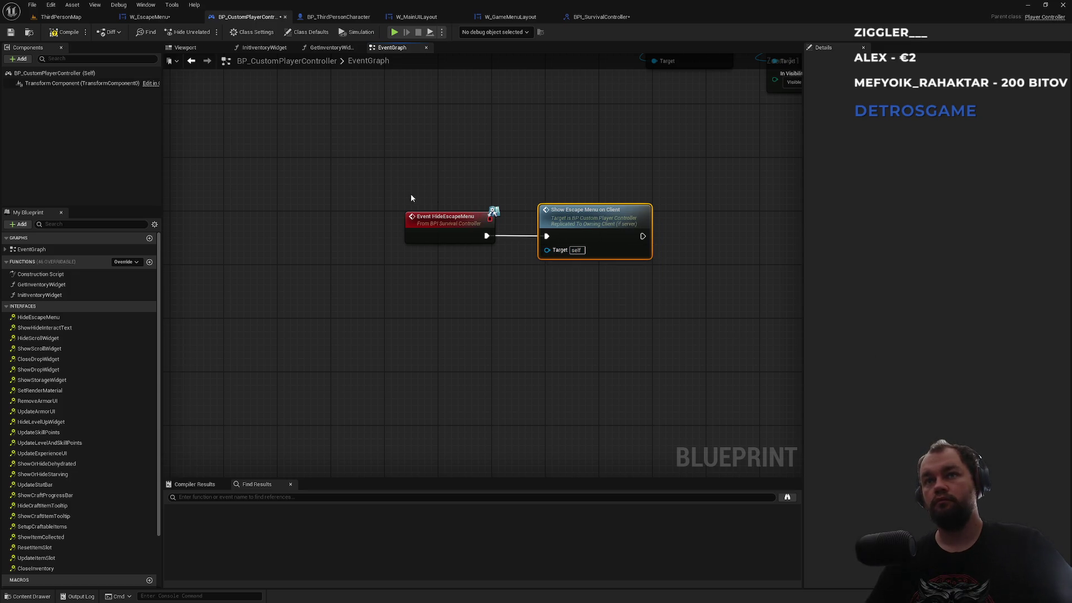
mouse_move(411, 197)
left_mouse_down()
mouse_move(566, 236)
mouse_move(665, 235)
left_mouse_up()
left_click(618, 169)
- Inspect the ShowEscapeMenuOnClient event's Escape Shown and Branch logic
left_click_drag(618, 169, 438, 309)
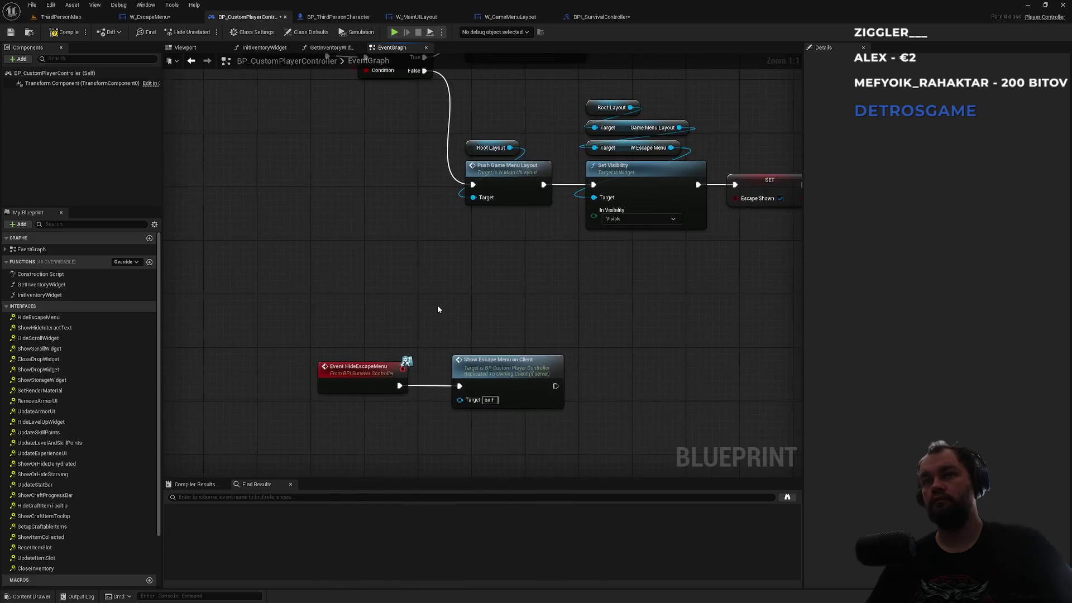
scroll(438, 309, "down", 3)
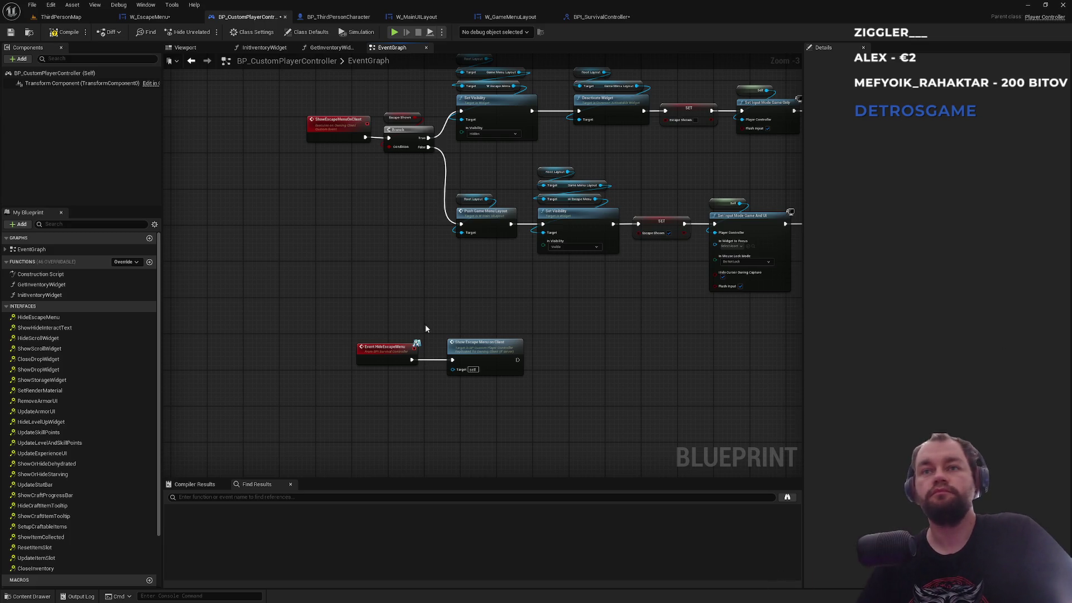
double_click(492, 358)
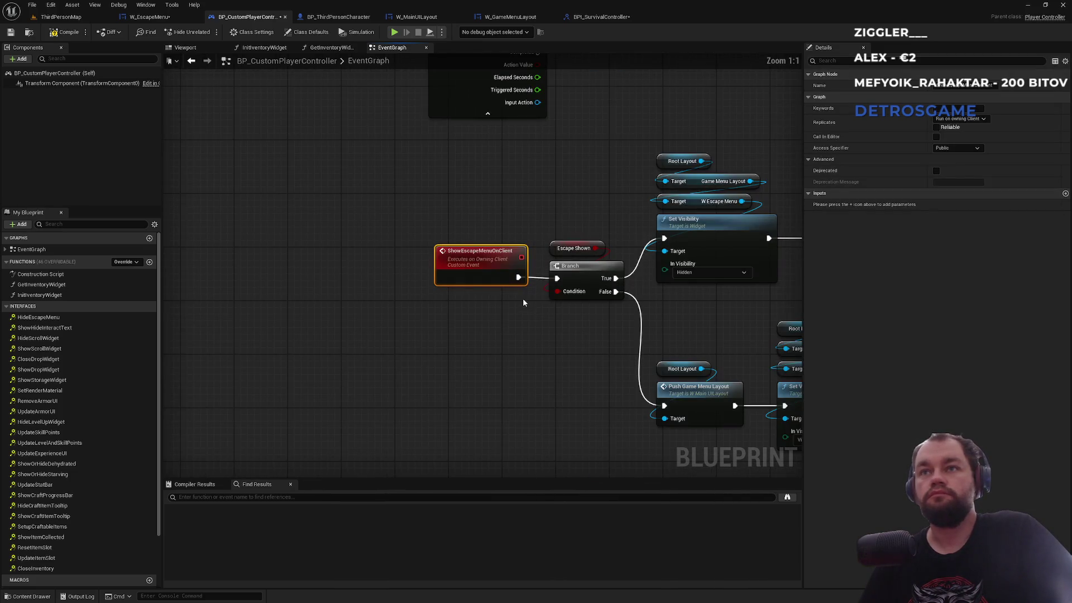
left_click_drag(457, 362, 352, 330)
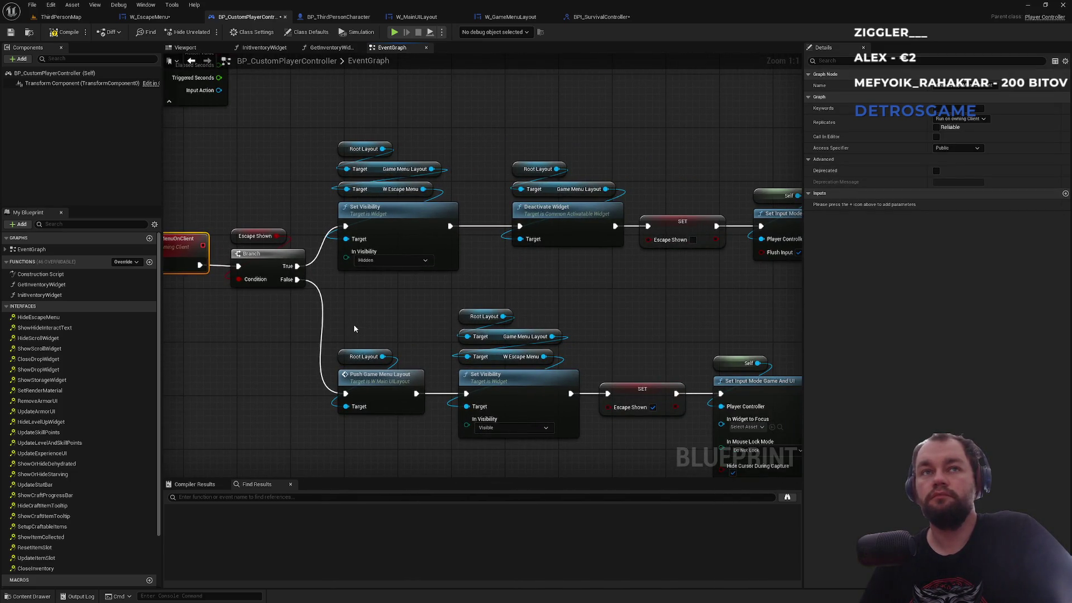
key("alt+Left")
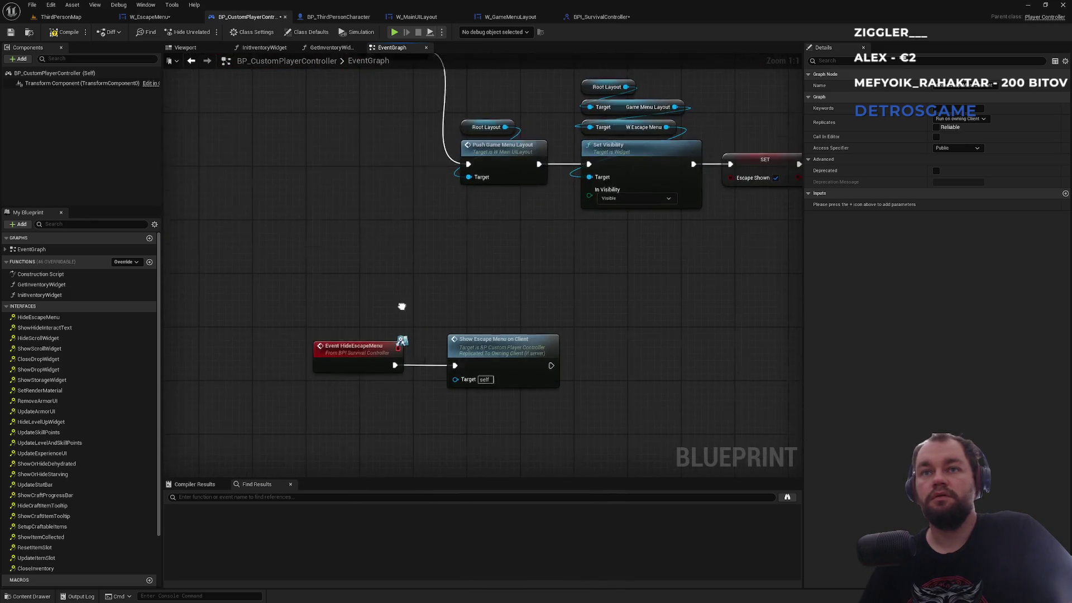
double_click(492, 358)
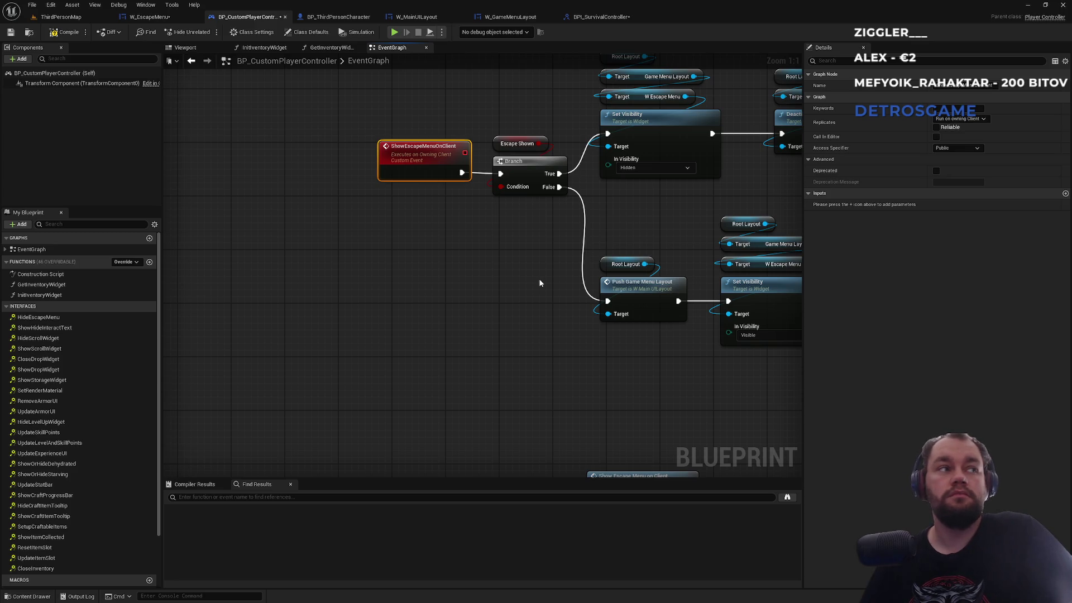
left_click_drag(519, 134, 521, 240)
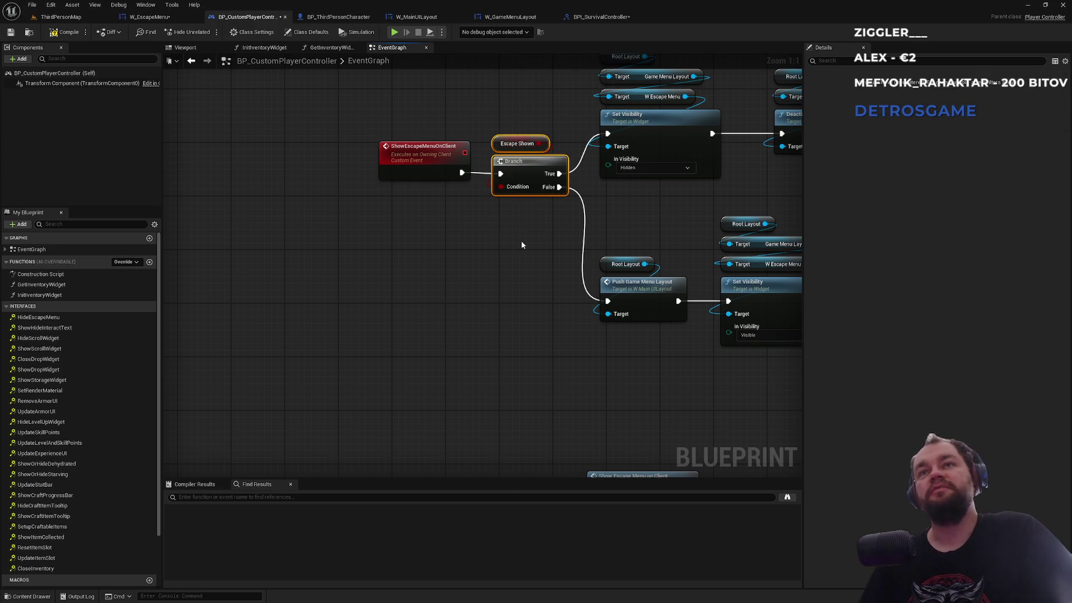
mouse_move(508, 121)
left_mouse_down()
mouse_move(271, 207)
mouse_move(175, 211)
mouse_move(361, 134)
left_mouse_up()
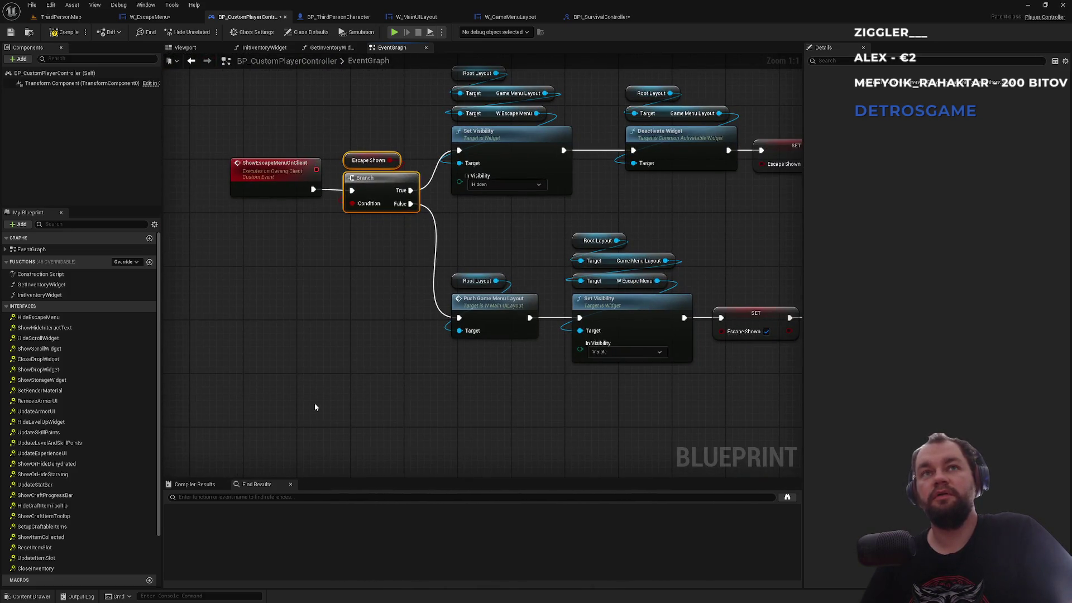
- Add a Flip Flop node with its Is A output setting Escape Shown
right_click(326, 431)
type("flipflo")
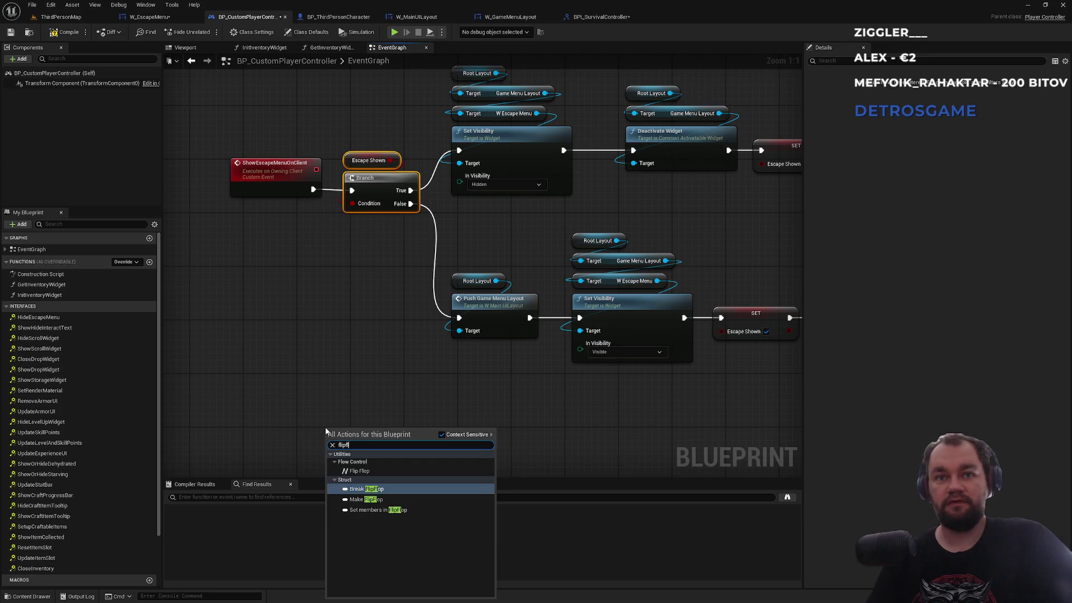
key("Return")
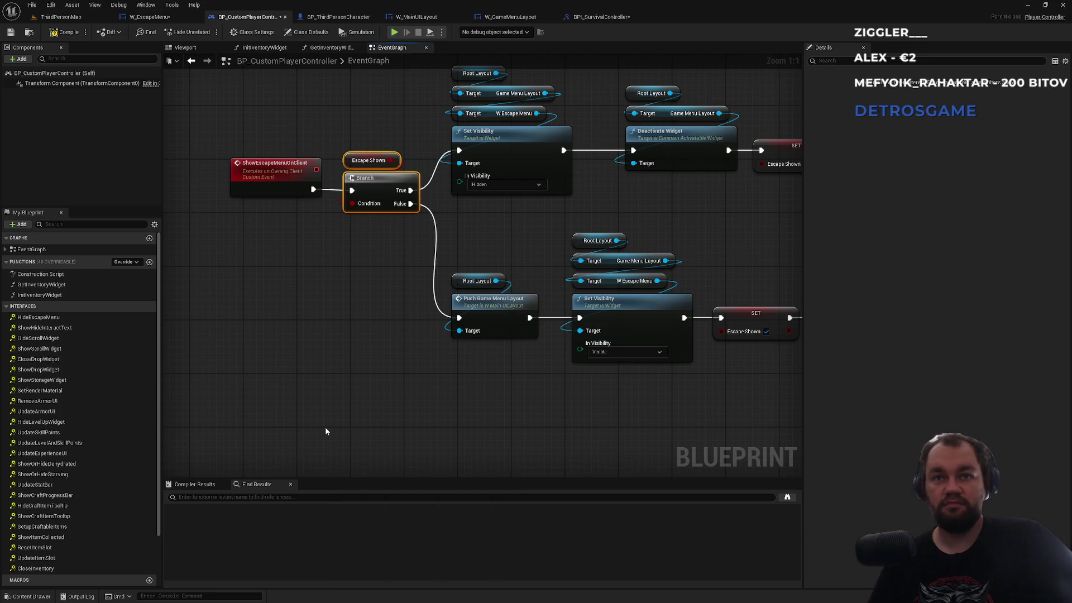
left_click_drag(402, 436, 416, 366)
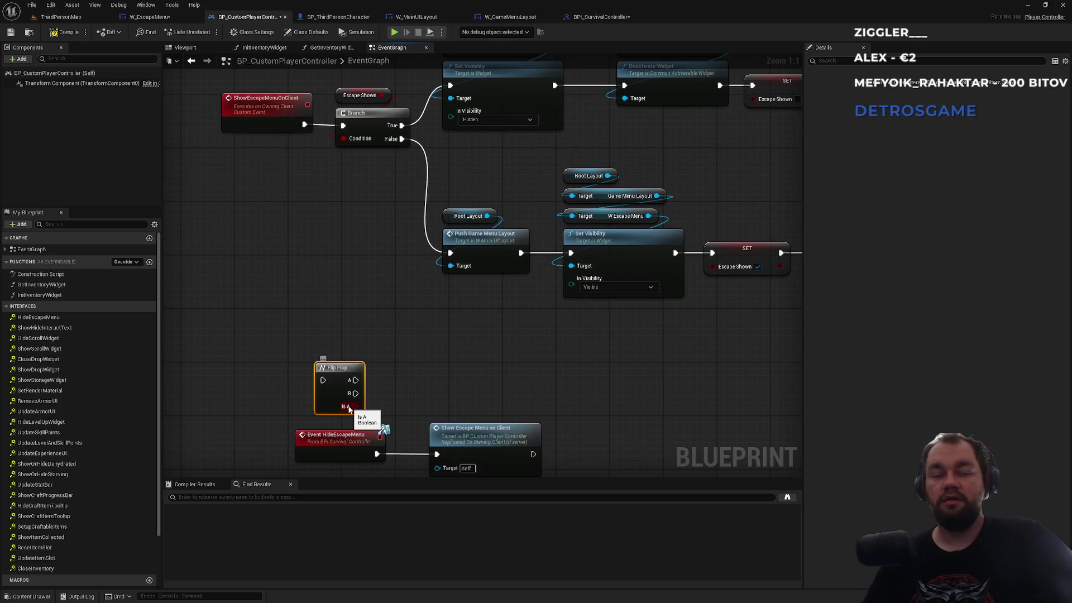
left_click_drag(348, 407, 400, 379)
type("escape")
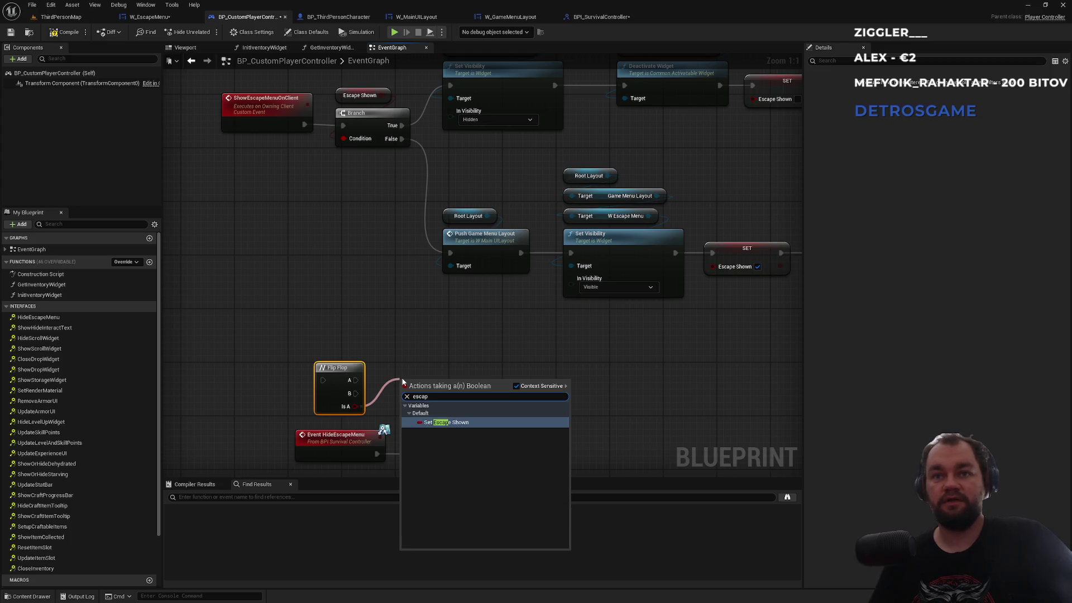
key("Return")
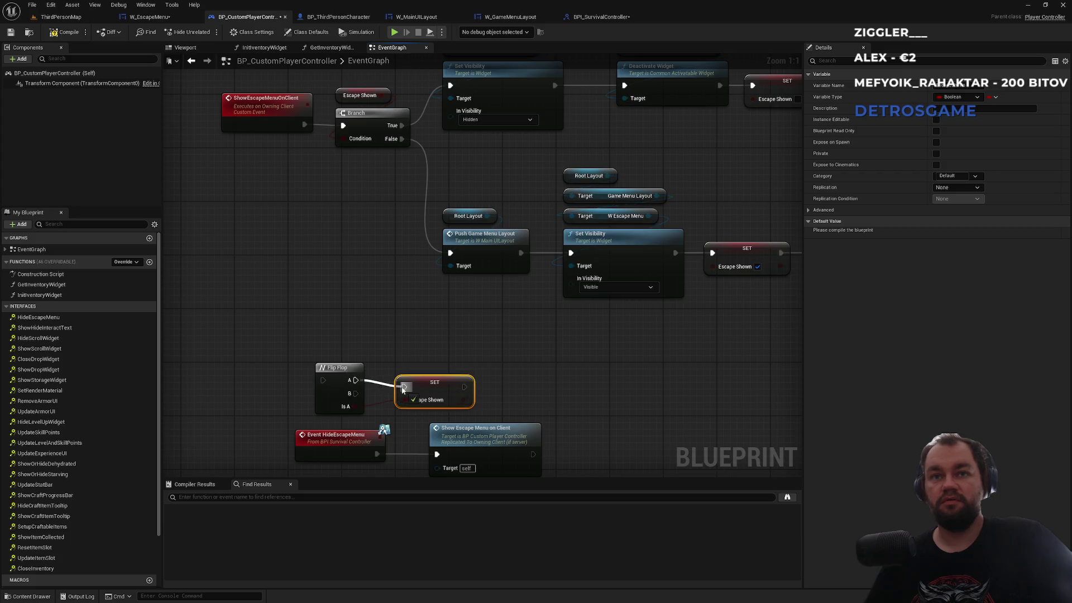
- Rewire the SET from Flip Flop B, break the A link, then delete both nodes
left_click_drag(355, 393, 406, 391)
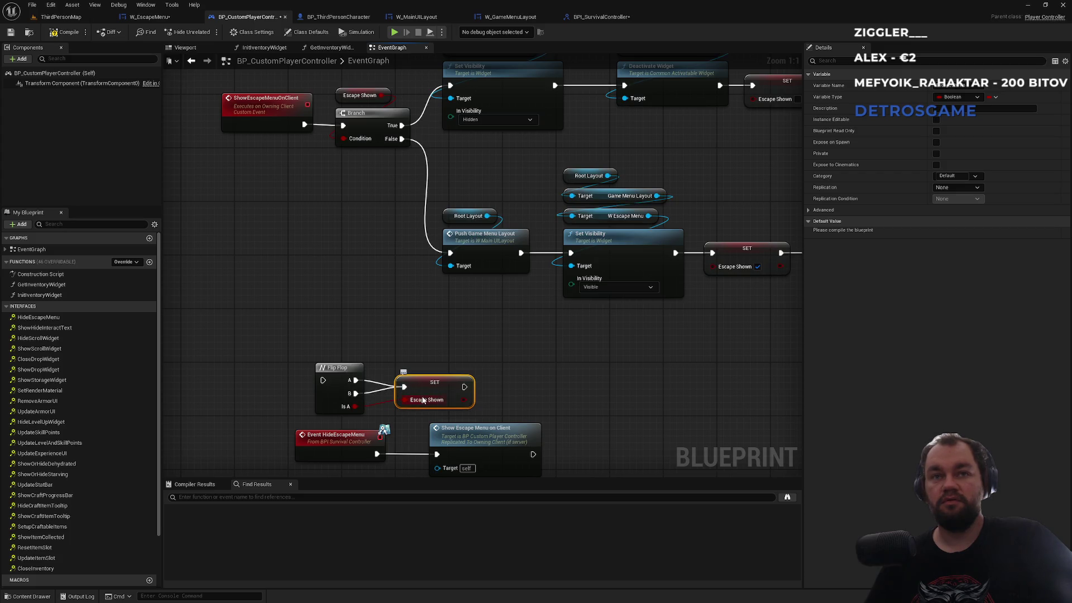
left_click(376, 386, "alt")
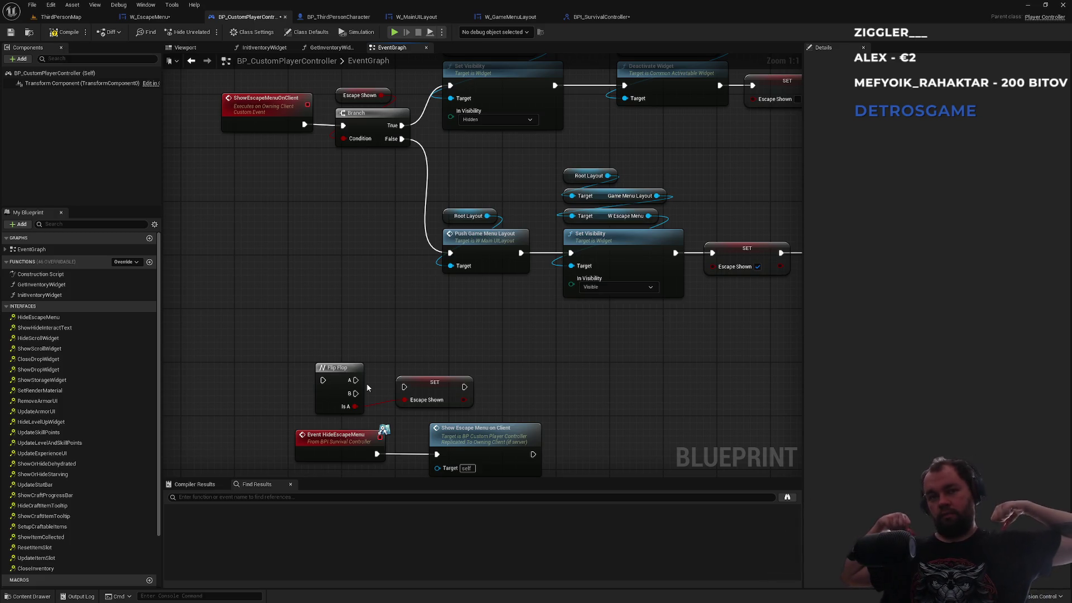
left_click_drag(315, 345, 476, 416)
key("Delete")
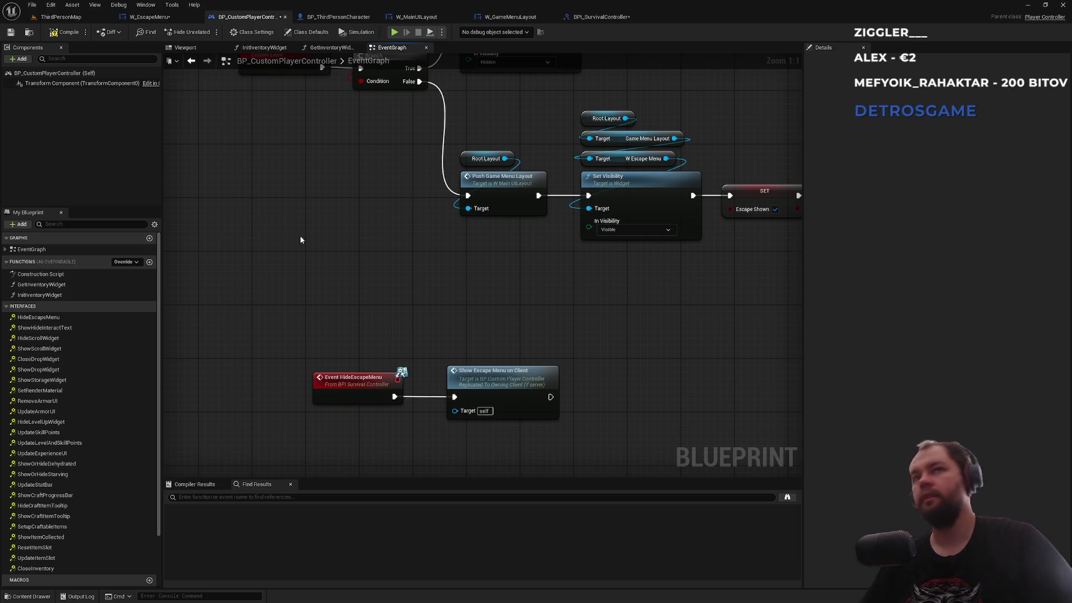
- Wrap the Escape Shown and Branch nodes in a comment titled 'TODO: flip flop'
left_click_drag(300, 236, 403, 419)
left_click_drag(499, 189, 491, 315)
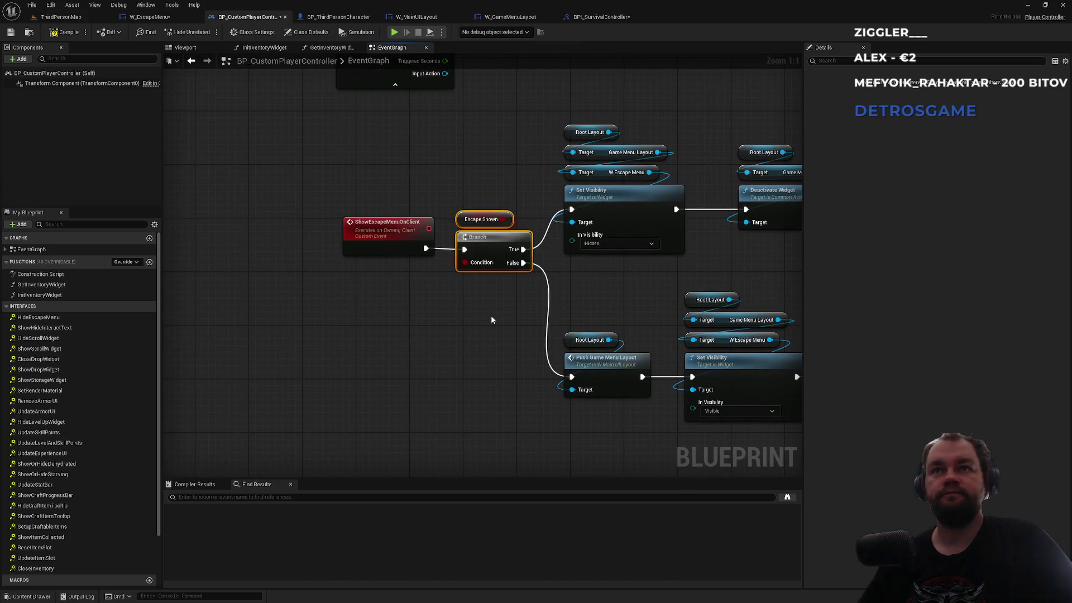
type("cTODO: flip fl")
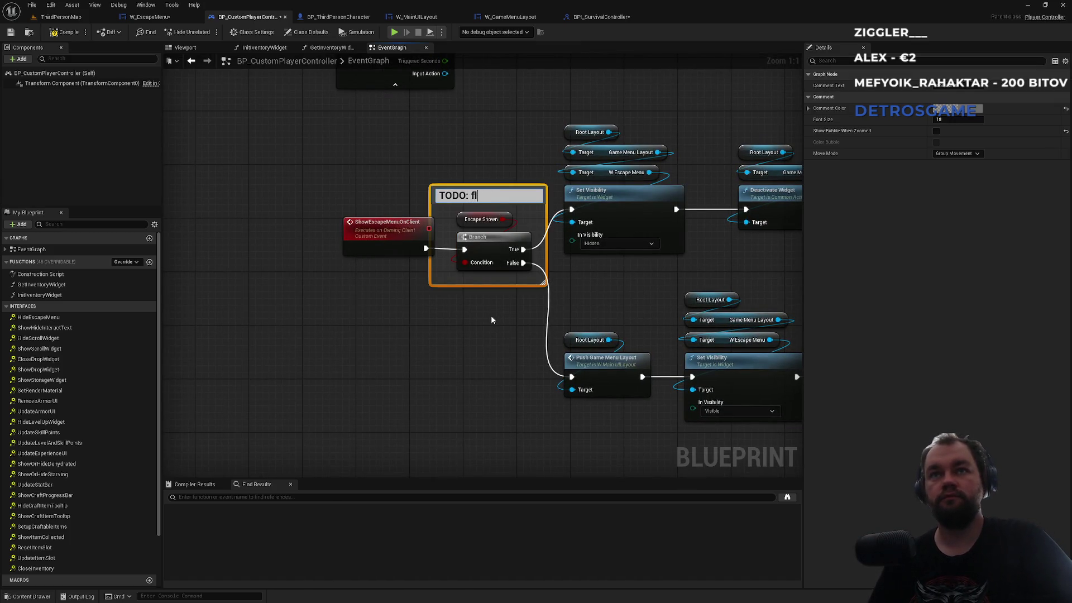
type("op")
key("Return")
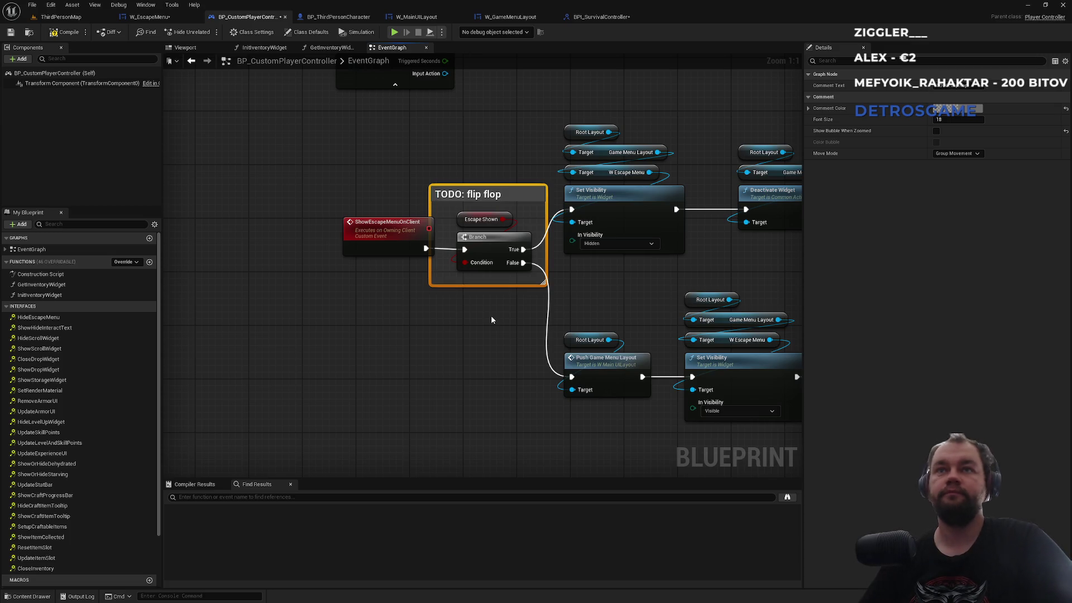
left_click(468, 340)
left_click_drag(387, 237, 373, 236)
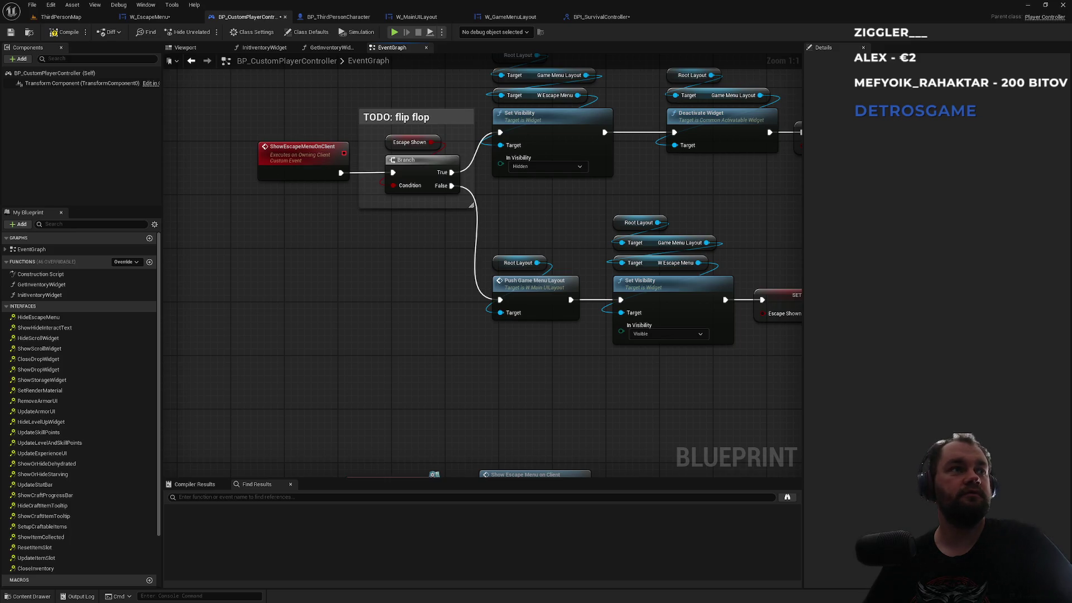
mouse_move(423, 398)
left_mouse_down()
mouse_move(395, 319)
mouse_move(393, 191)
left_mouse_up()
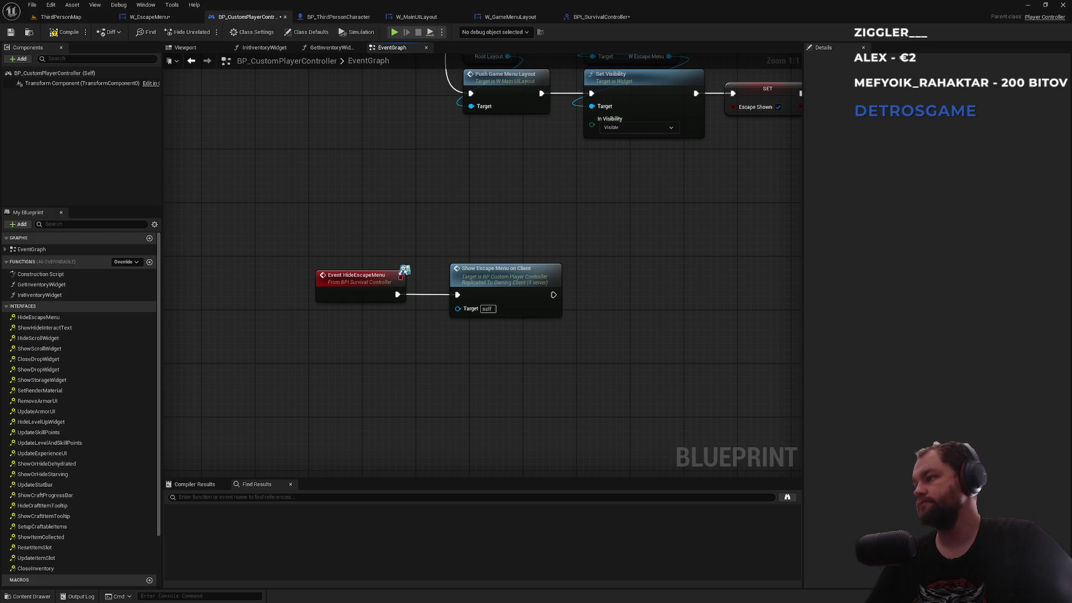
mouse_move(414, 233)
left_mouse_down()
mouse_move(469, 383)
mouse_move(483, 392)
left_mouse_up()
- Launch ThirdPersonMap as a Standalone Game, saving the three unsaved assets first
left_click(61, 17)
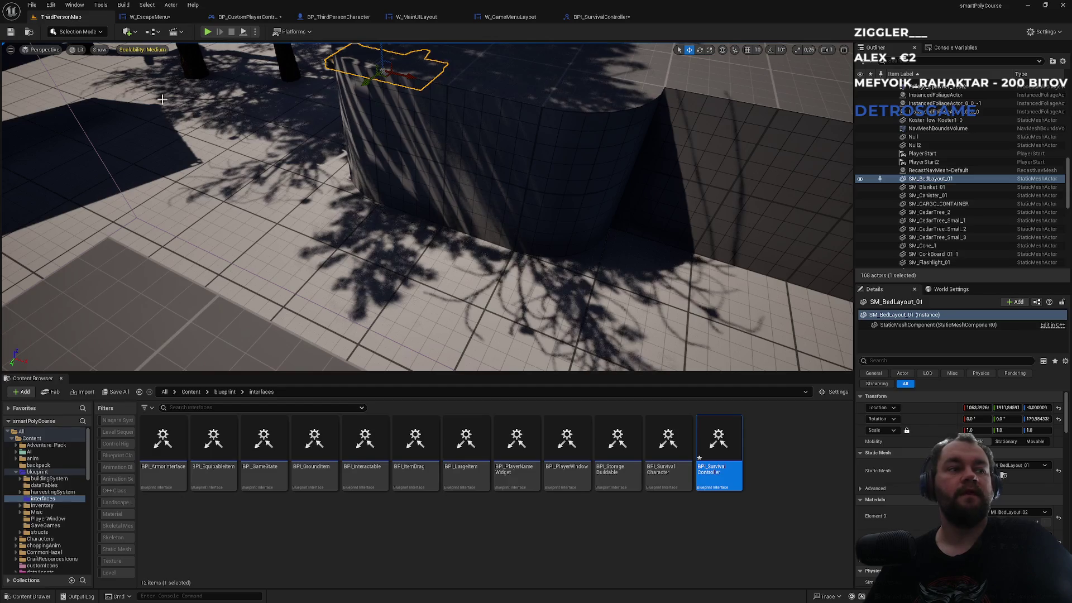
left_click(255, 32)
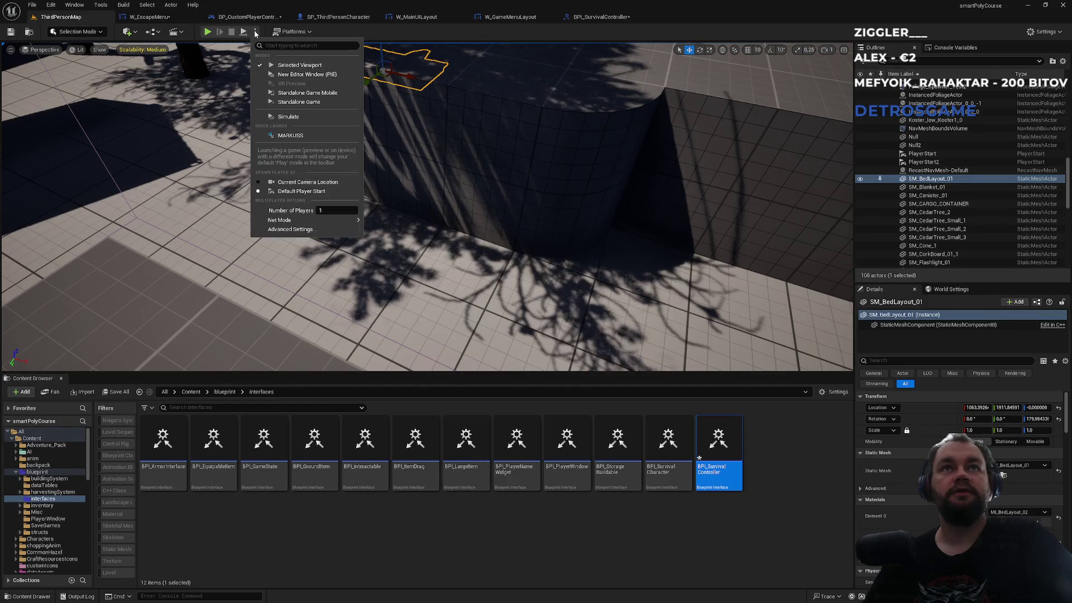
left_click(307, 102)
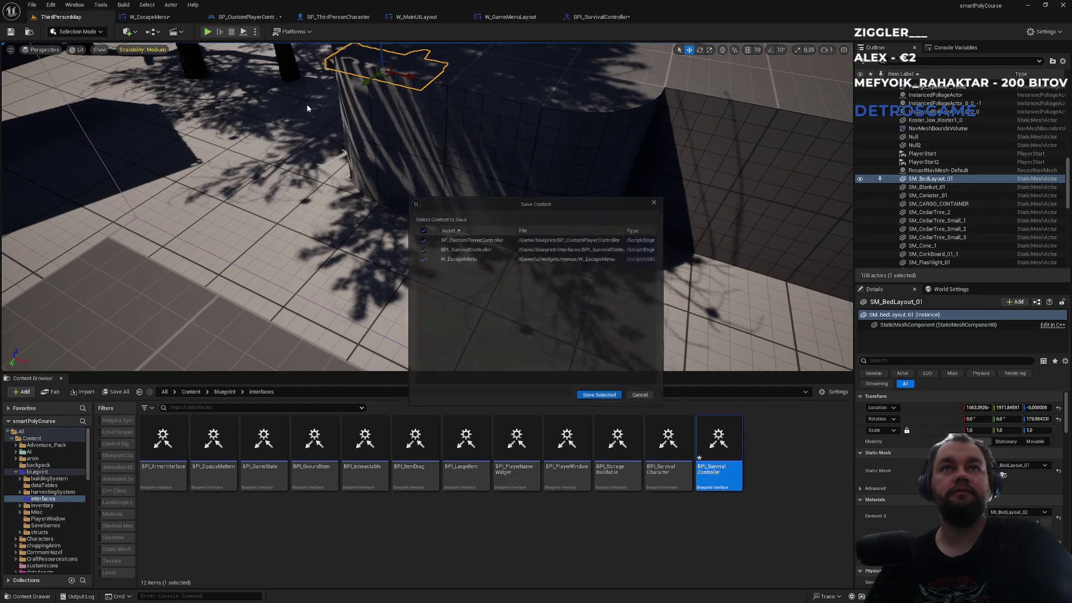
left_click(614, 401)
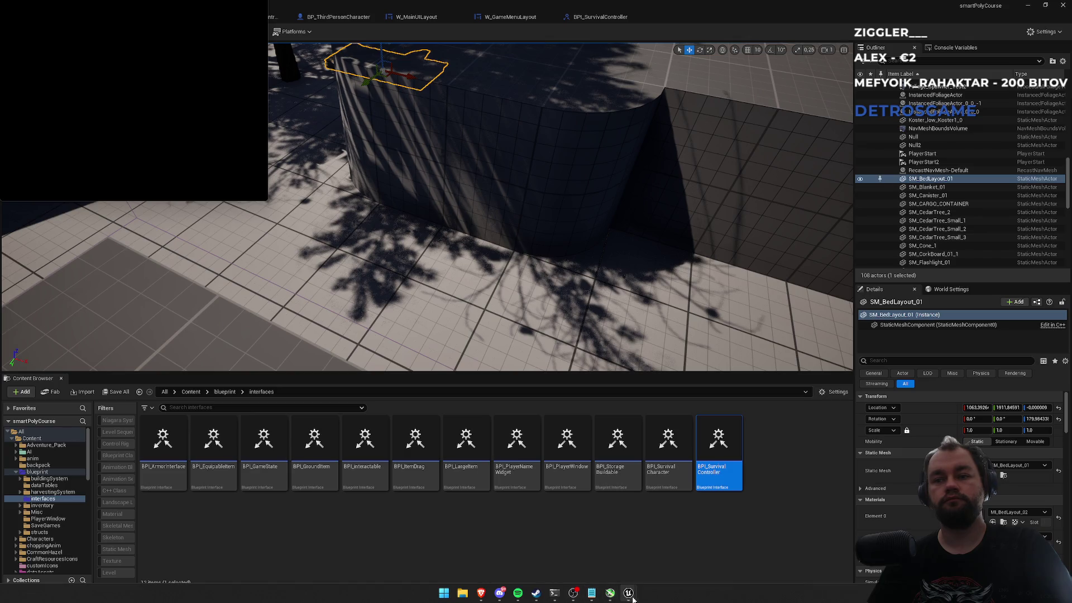
- Walk the character forward, open the escape menu, then quit the game
mouse_move(628, 593)
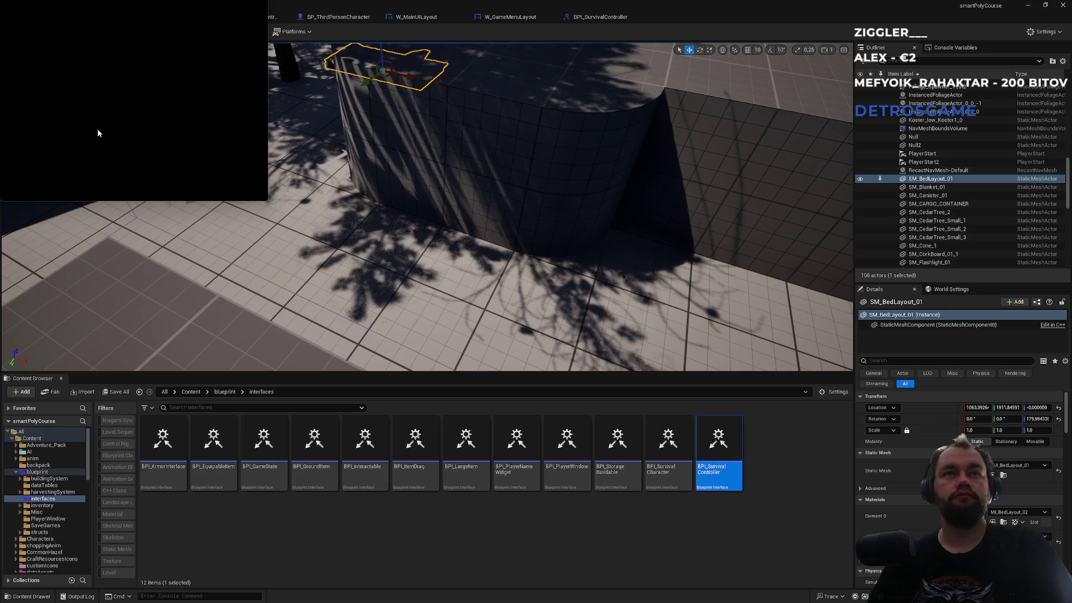
left_click(122, 128)
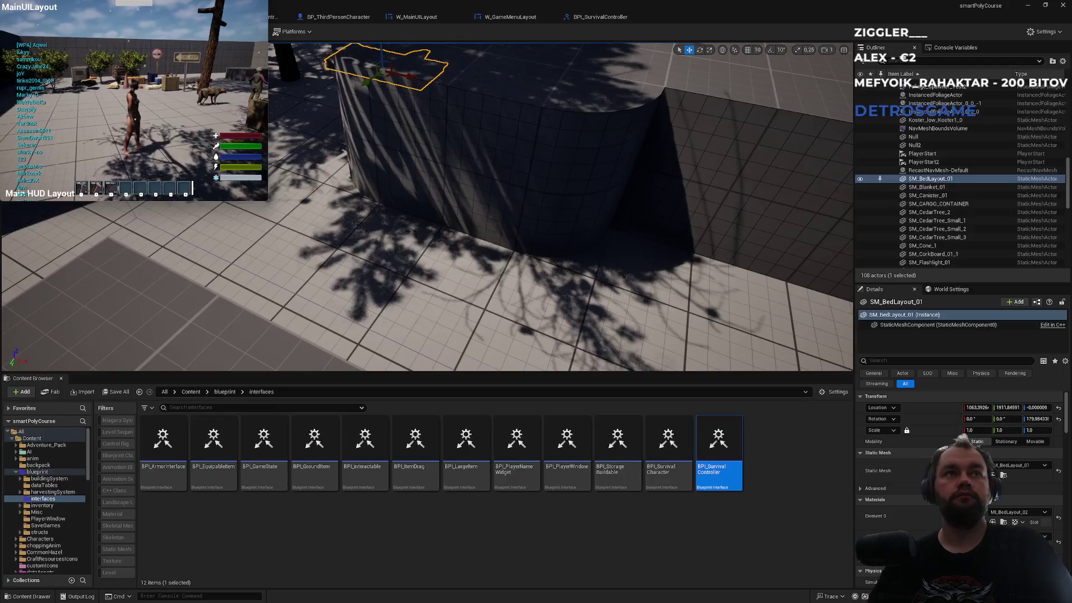
key("w")
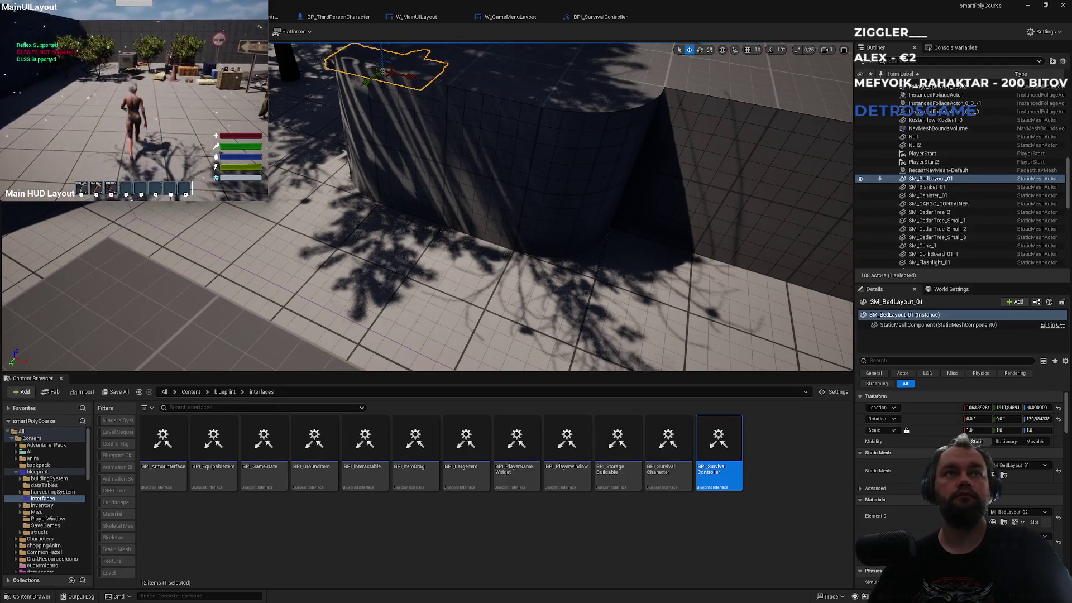
key("w")
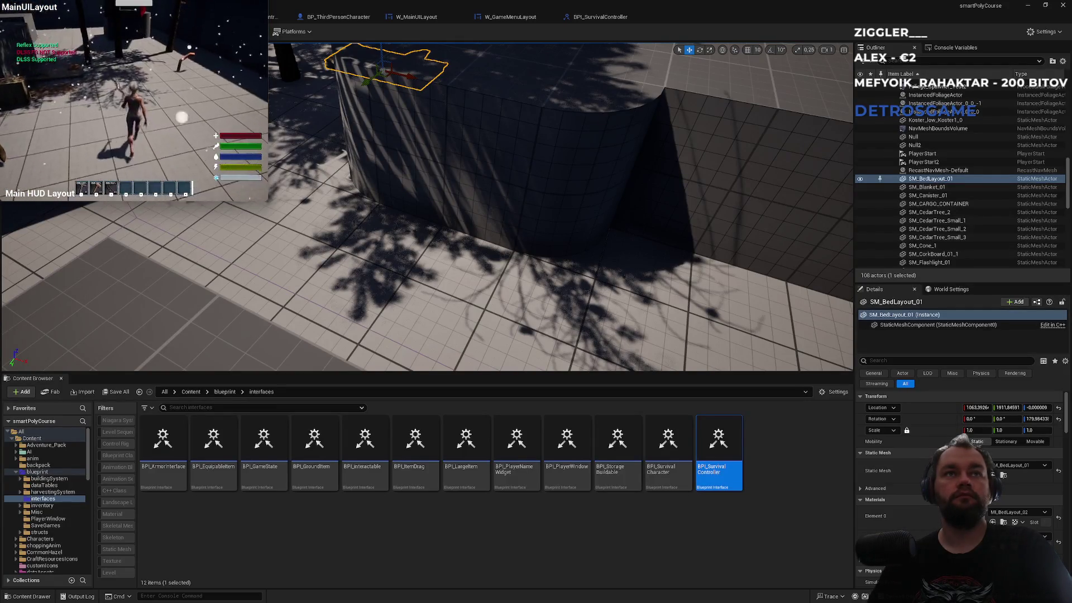
key("w")
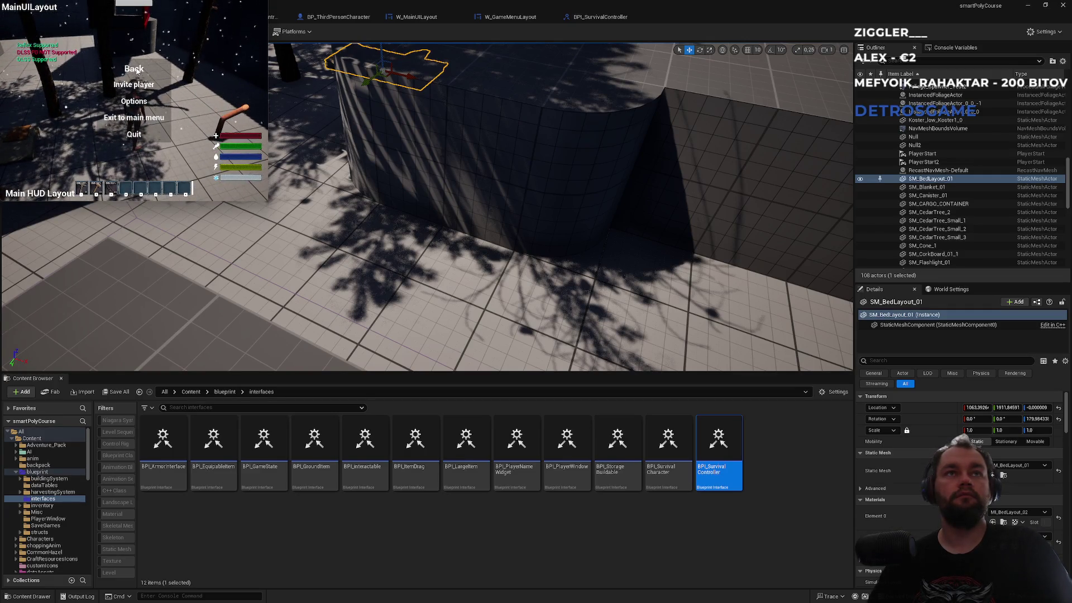
key("Escape")
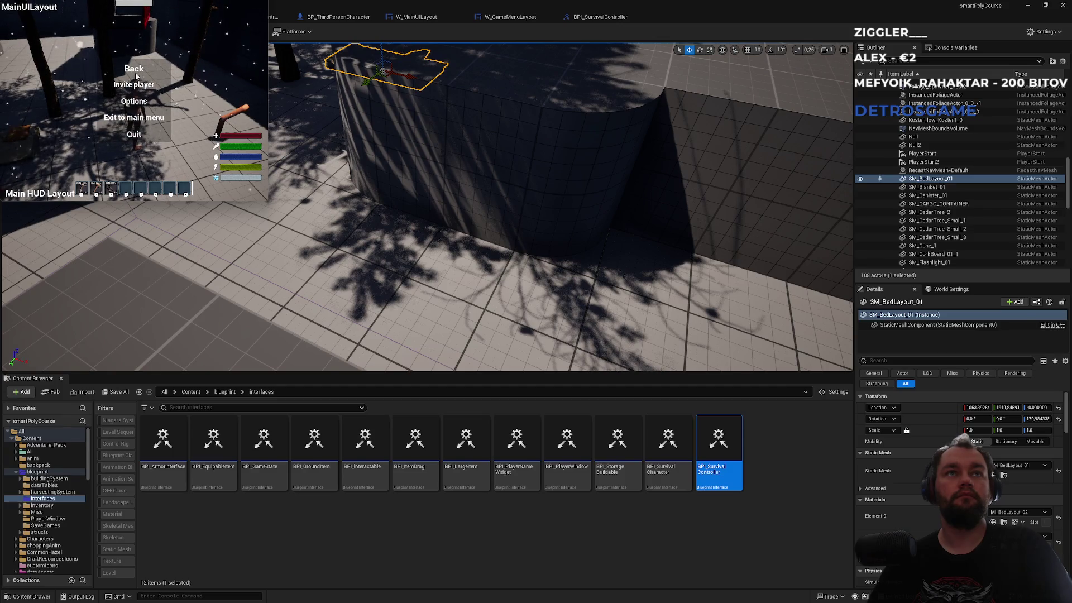
left_click(137, 134)
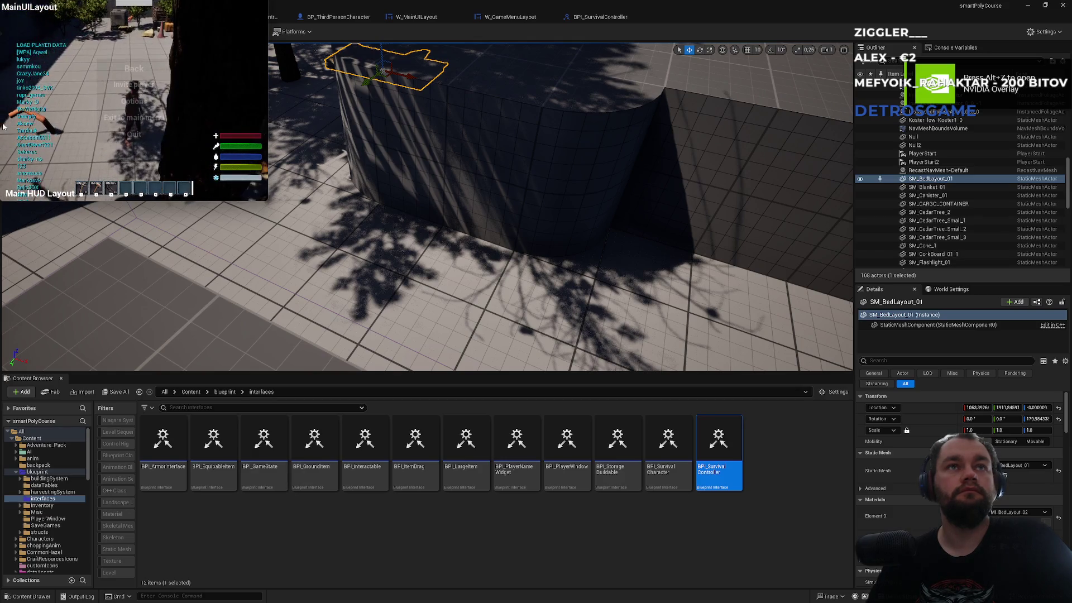
- Toggle the in-game escape menu with Escape, walk forward, then close it with Back
key("Escape")
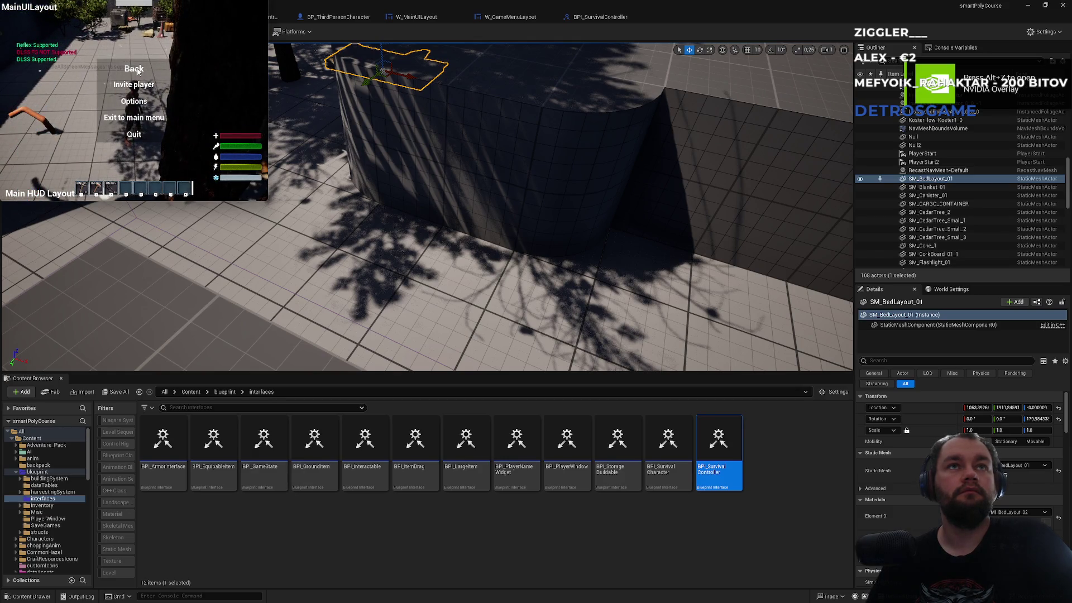
key("Escape")
key("w")
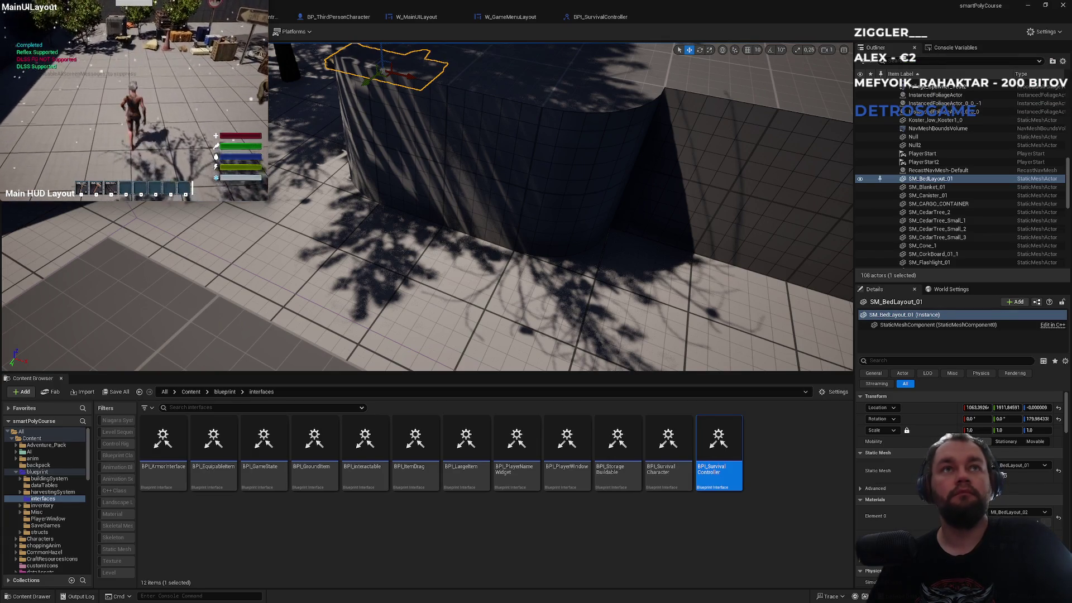
key("Escape")
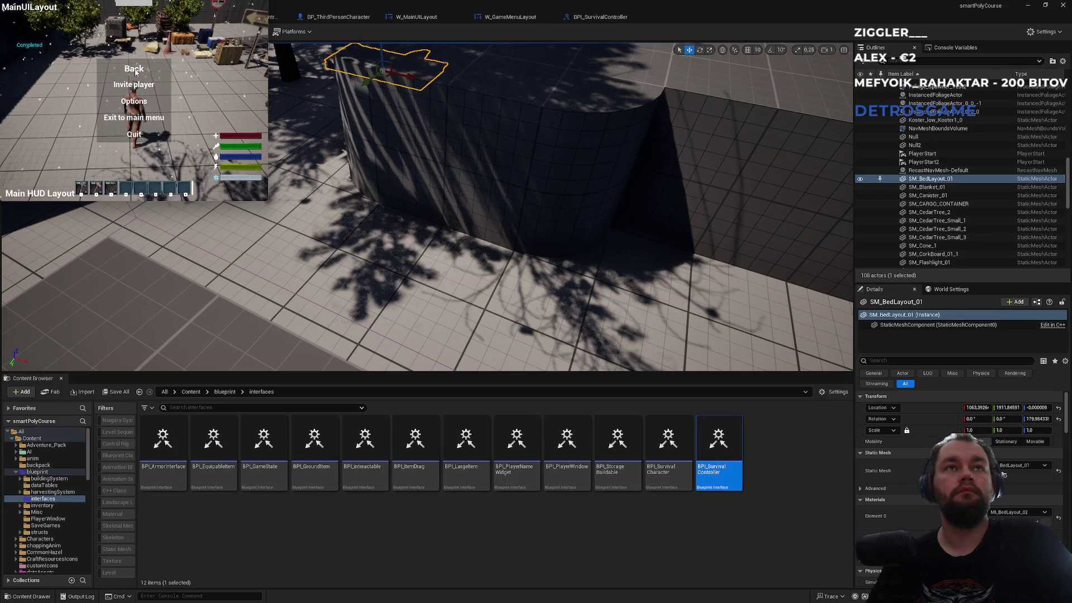
left_click(136, 70)
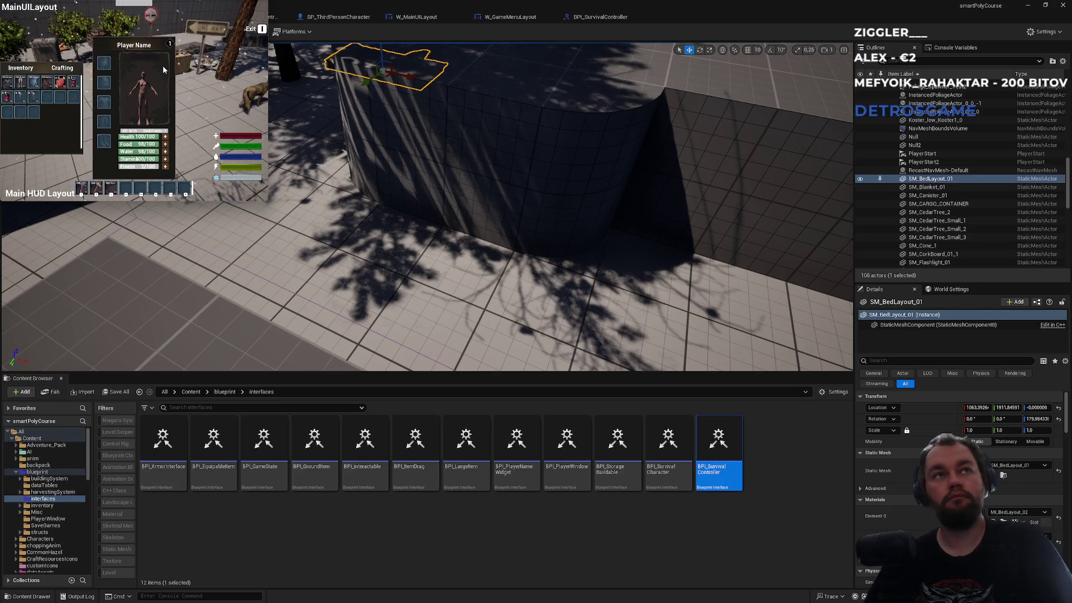
- Repeatedly reopen the escape menu and close it with Back, then Quit to the editor
key("Escape")
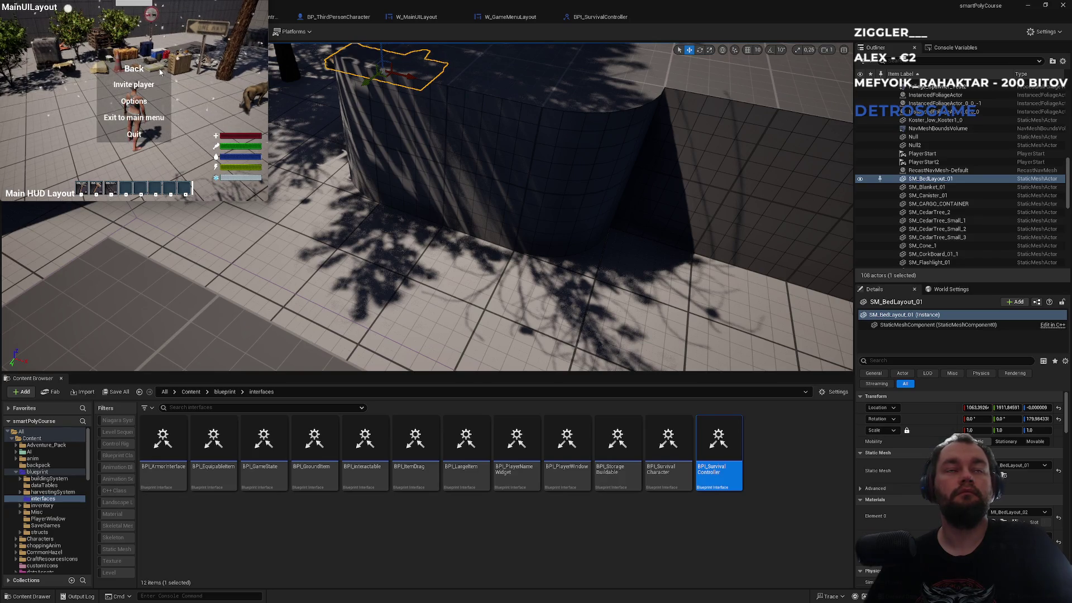
left_click(160, 72)
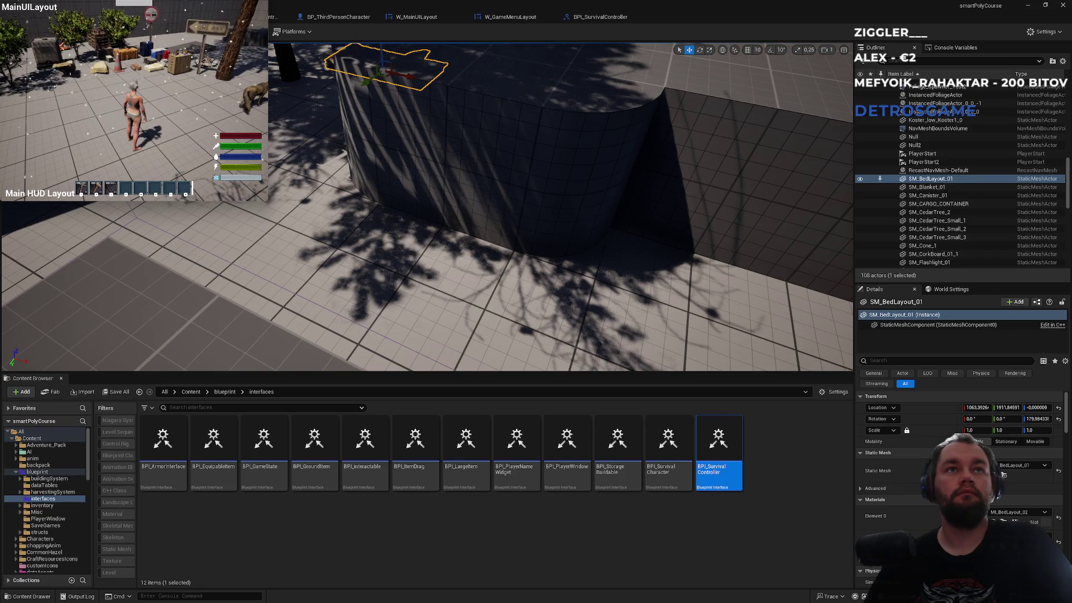
key("Escape")
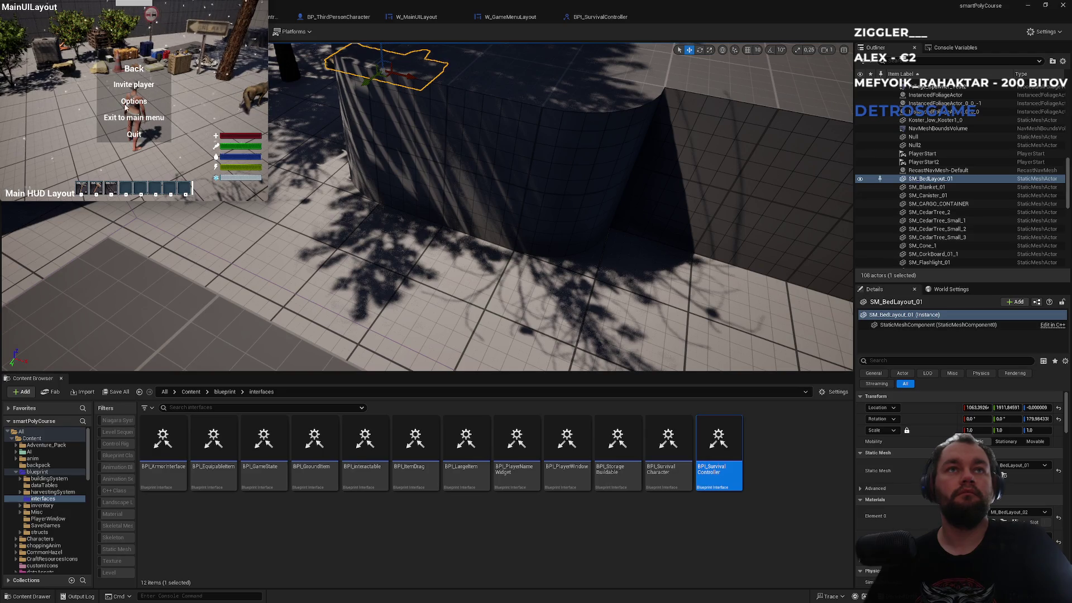
left_click(136, 70)
key("Escape")
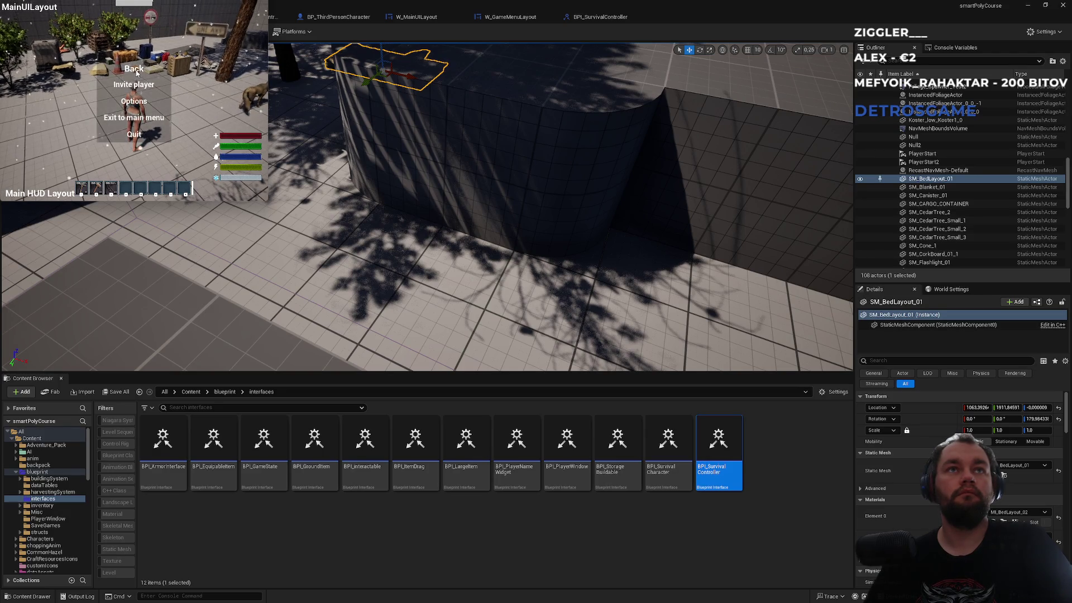
left_click(137, 70)
key("Escape")
left_click(137, 71)
key("Escape")
left_click(137, 71)
key("Escape")
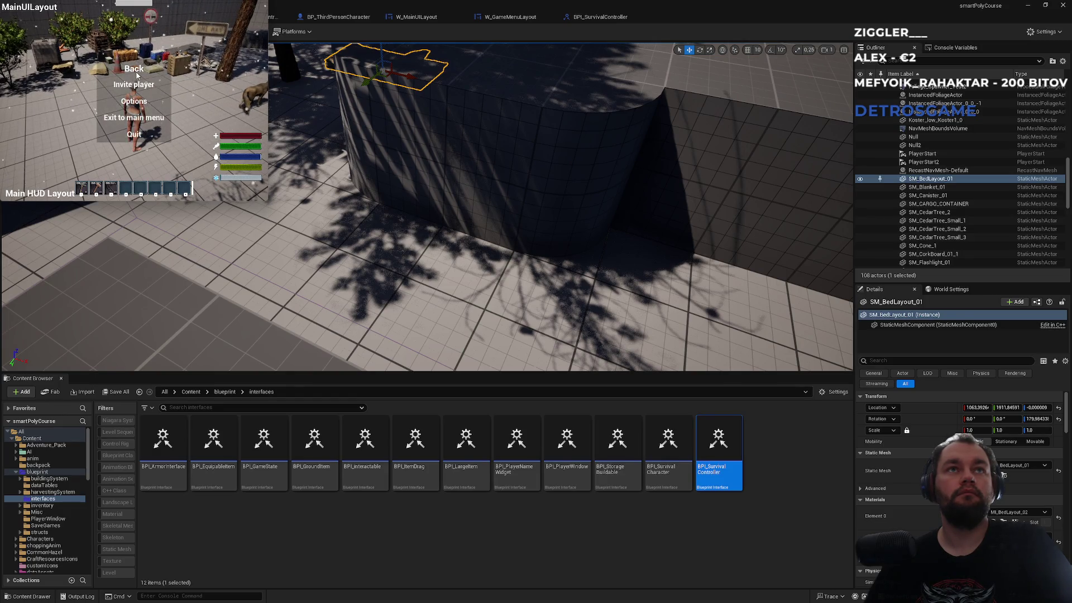
left_click(137, 71)
key("Escape")
left_click(137, 71)
key("Escape")
left_click(137, 134)
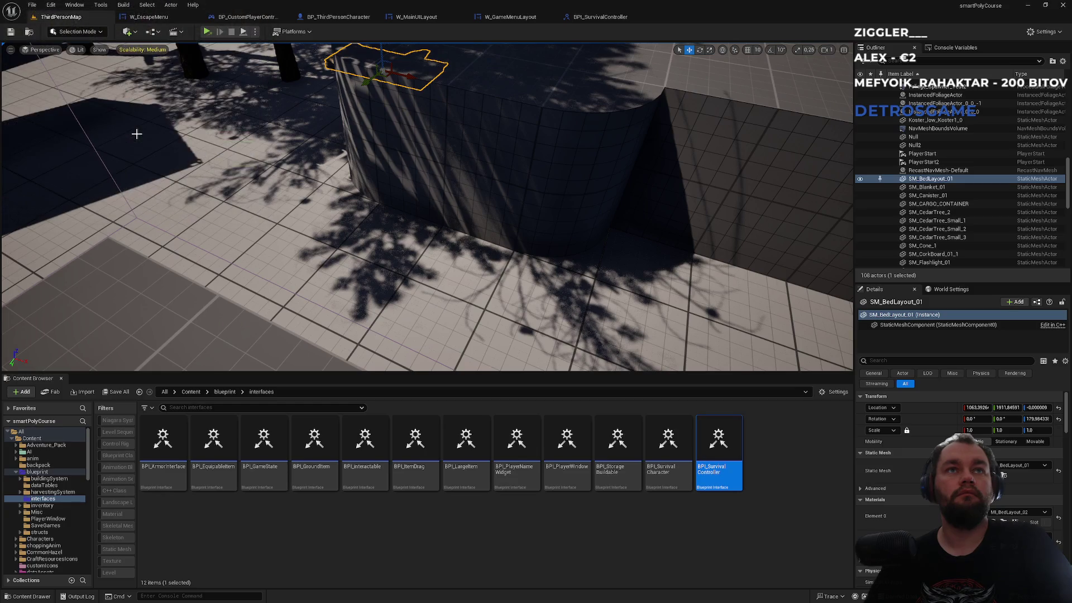
- Close the W_MainUILayout and BP_ThirdPersonCharacter editor tabs
left_click(592, 17)
left_click(510, 17)
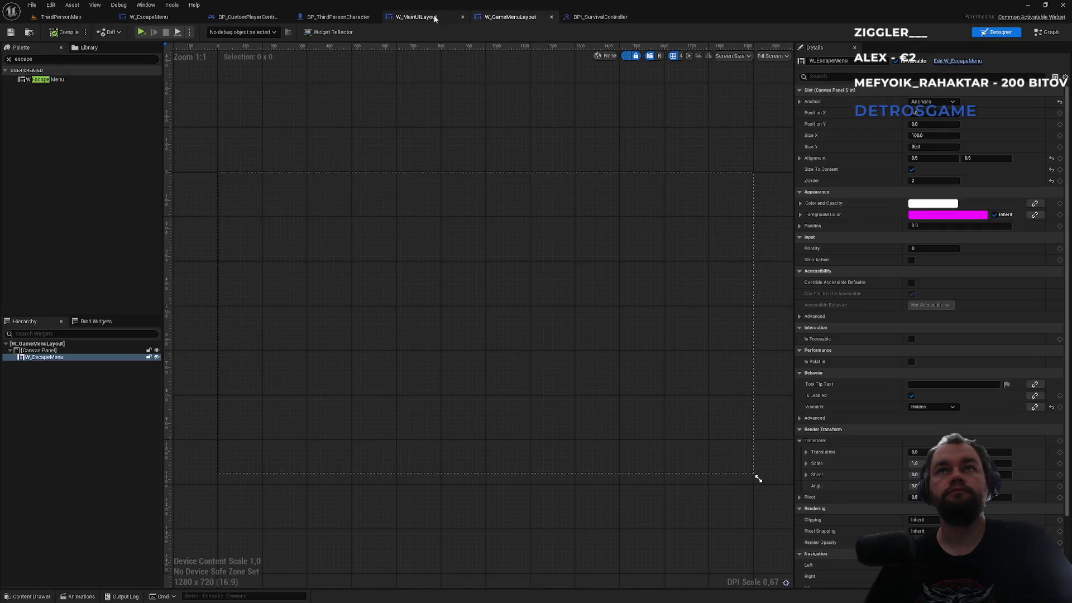
left_click(438, 17)
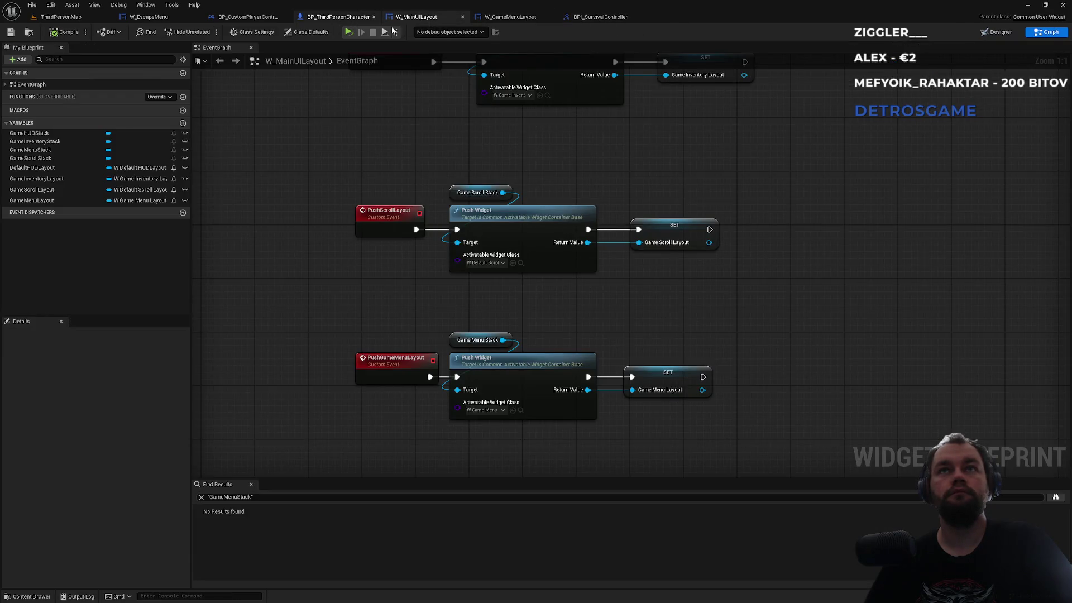
left_click(338, 17)
middle_click(434, 18)
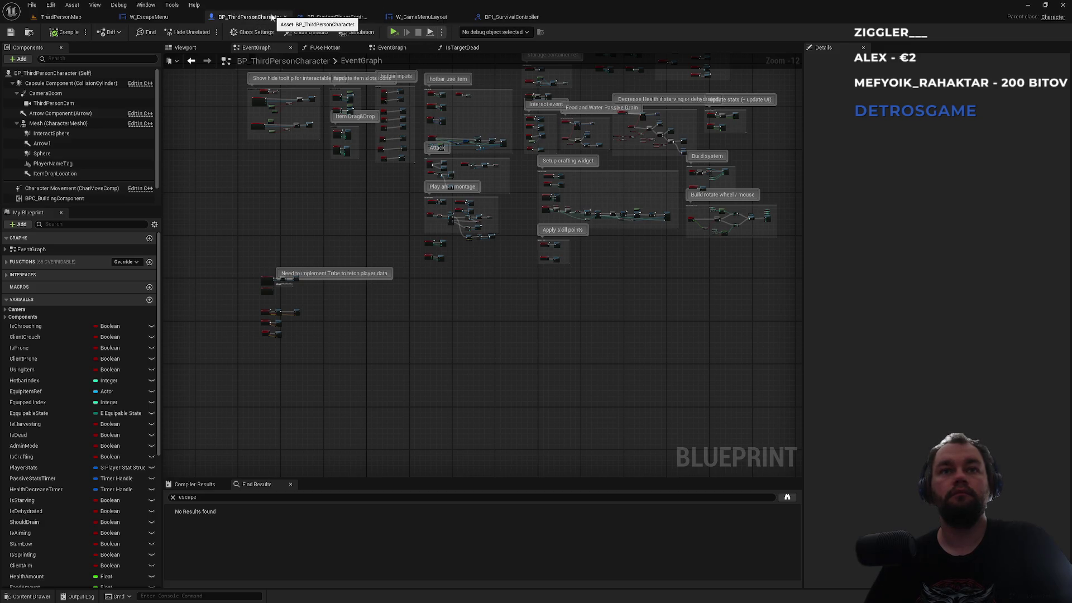
middle_click(241, 18)
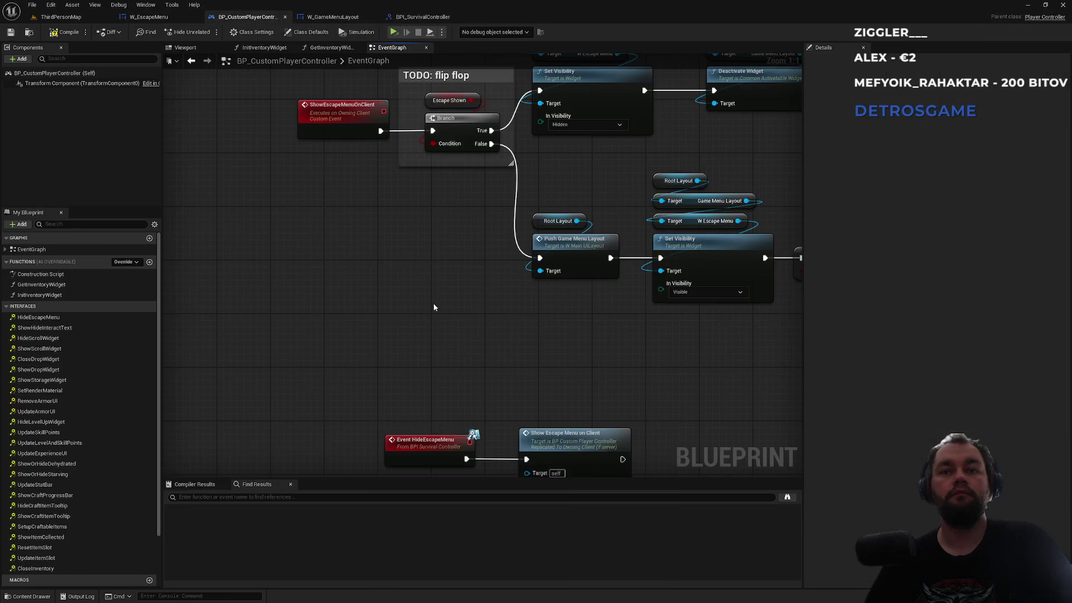
- Bring BP_CustomPlayerController's ShowEscapeMenuOnClient branch nodes into view
scroll(363, 223, "down", 2)
scroll(356, 254, "down", 2)
mouse_move(358, 250)
left_mouse_down()
mouse_move(349, 374)
mouse_move(348, 288)
mouse_move(405, 227)
mouse_move(317, 318)
mouse_move(313, 388)
left_mouse_up()
scroll(414, 227, "up", 2)
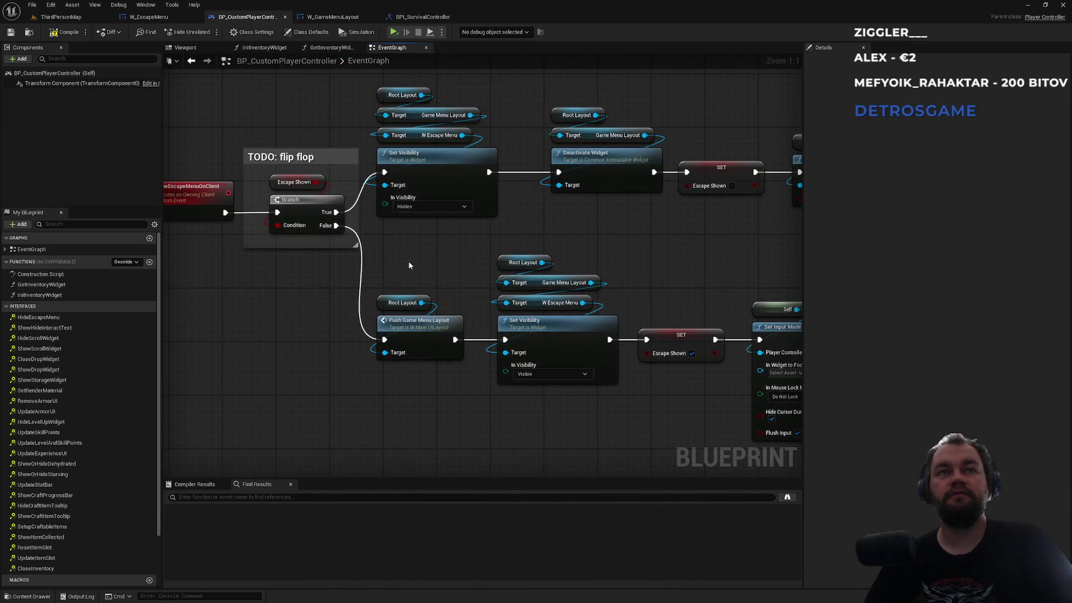
left_click_drag(408, 261, 491, 275)
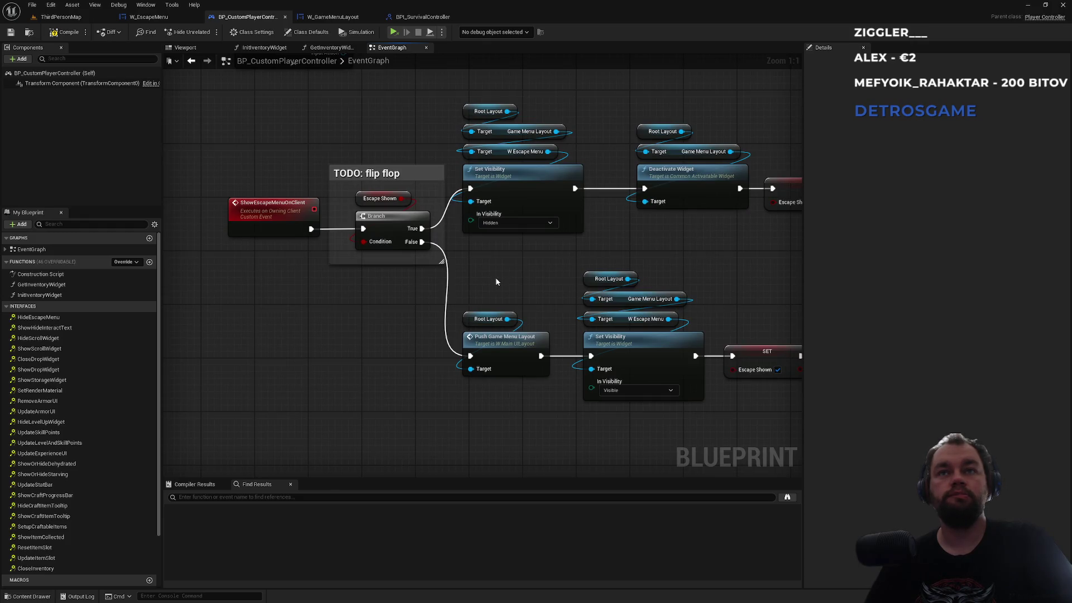
right_click(355, 331)
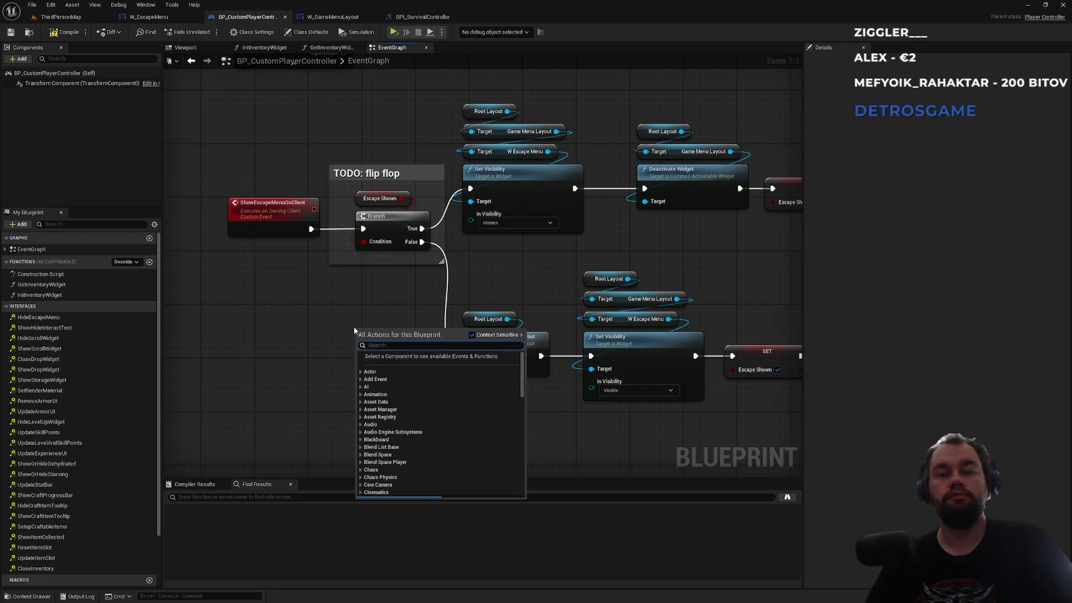
- Add a Flip Flop node below the Escape Shown branch and review the nearby SET nodes
type("flip flop")
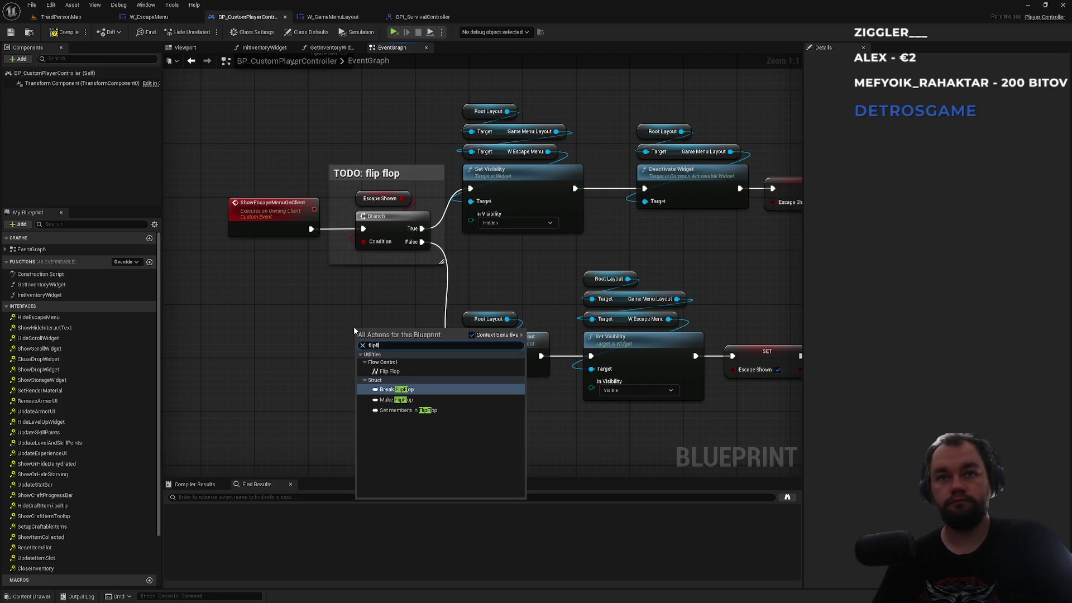
key("Escape")
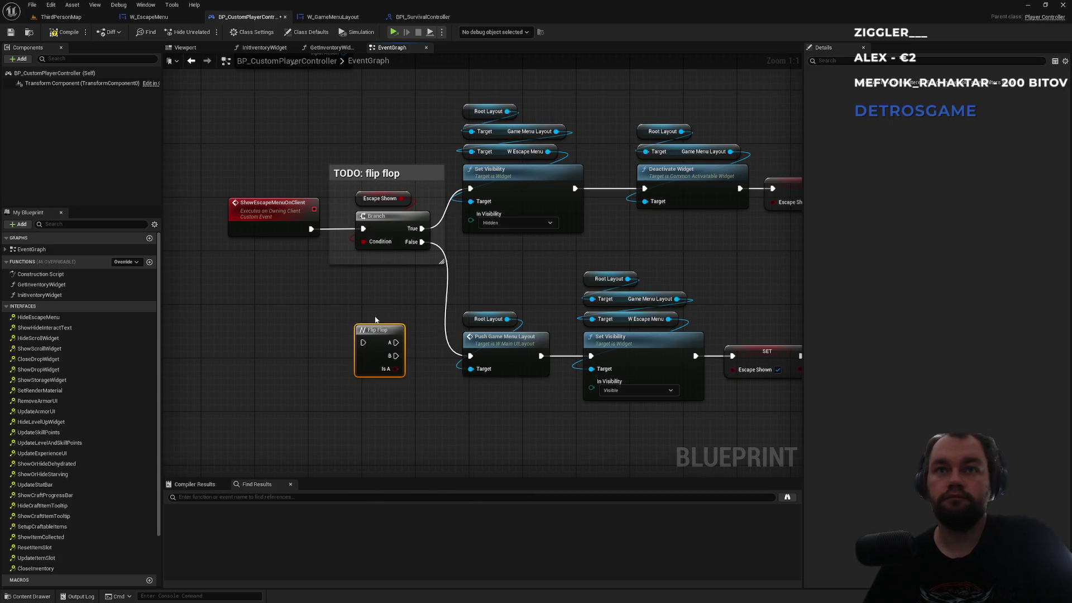
mouse_move(399, 293)
left_mouse_down()
mouse_move(114, 340)
mouse_move(388, 294)
left_mouse_up()
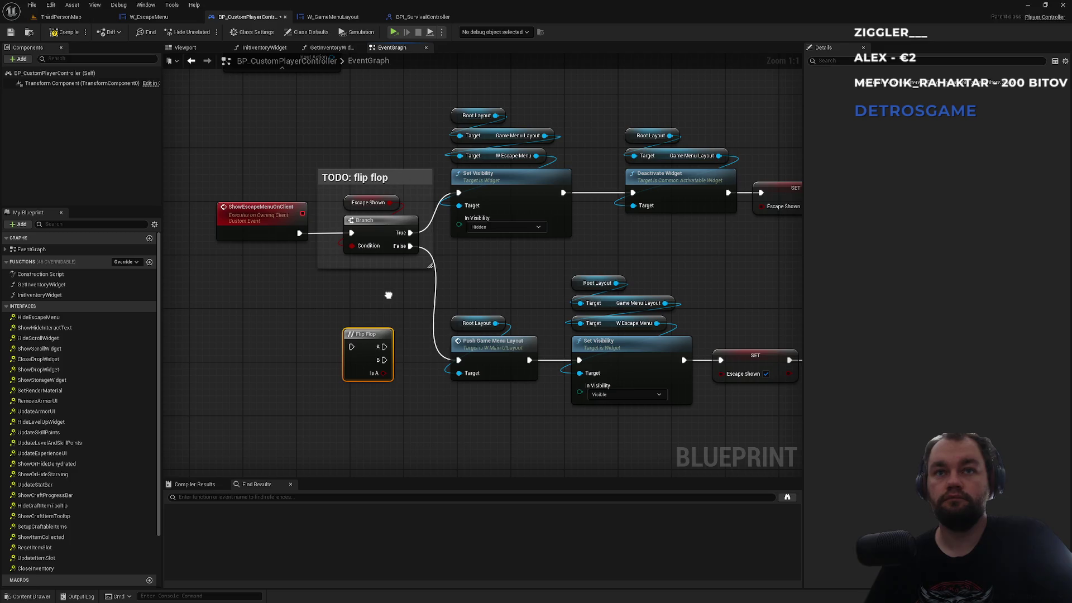
left_click_drag(389, 295, 355, 290)
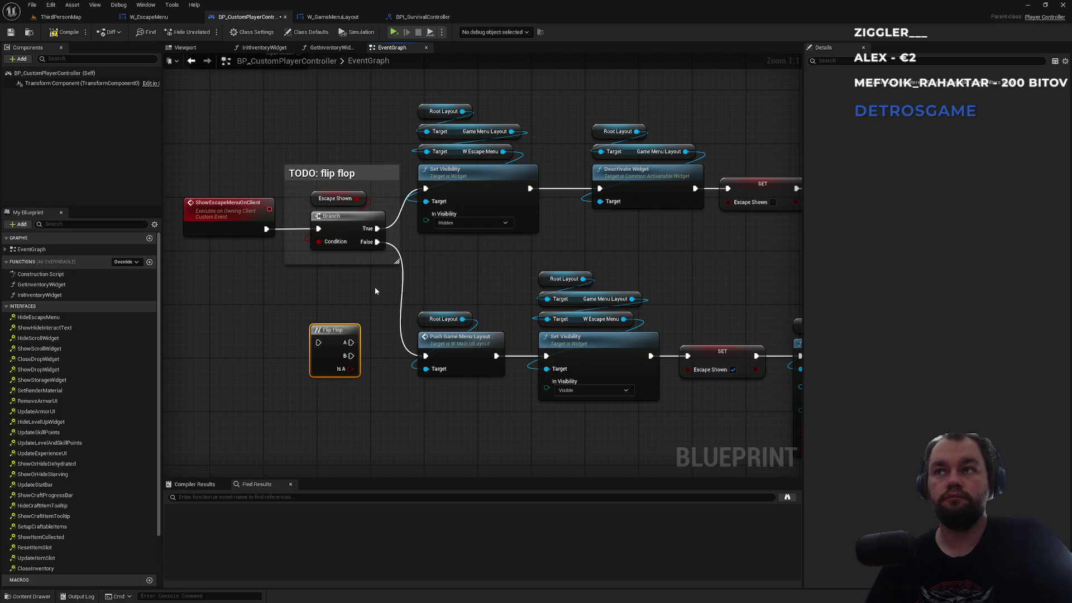
left_click_drag(581, 253, 334, 249)
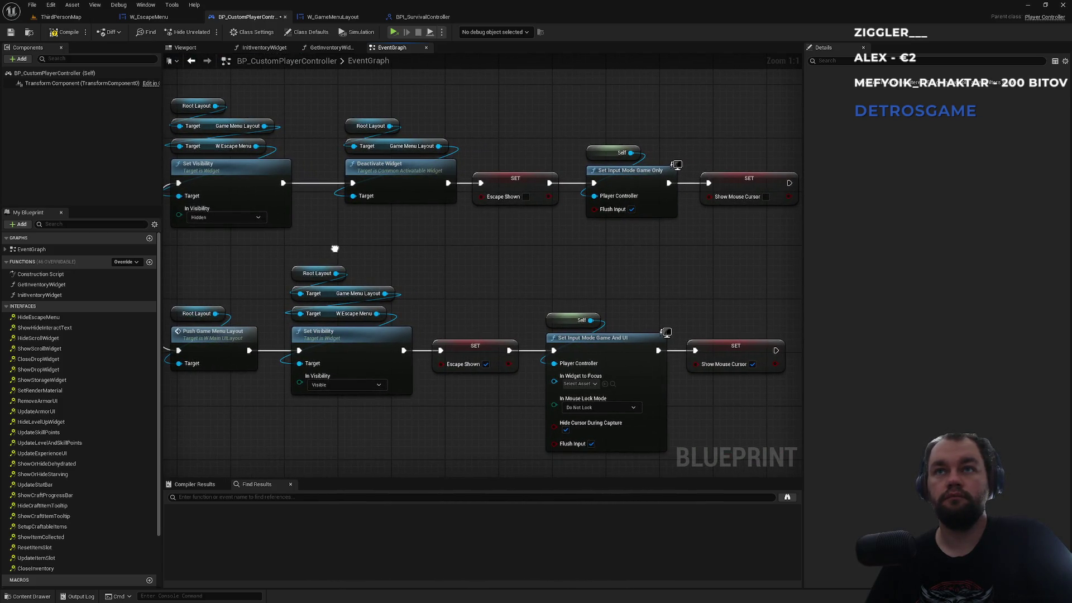
mouse_move(335, 249)
left_mouse_down()
mouse_move(239, 249)
mouse_move(430, 232)
mouse_move(557, 263)
mouse_move(576, 256)
mouse_move(559, 253)
mouse_move(582, 222)
mouse_move(598, 217)
left_mouse_up()
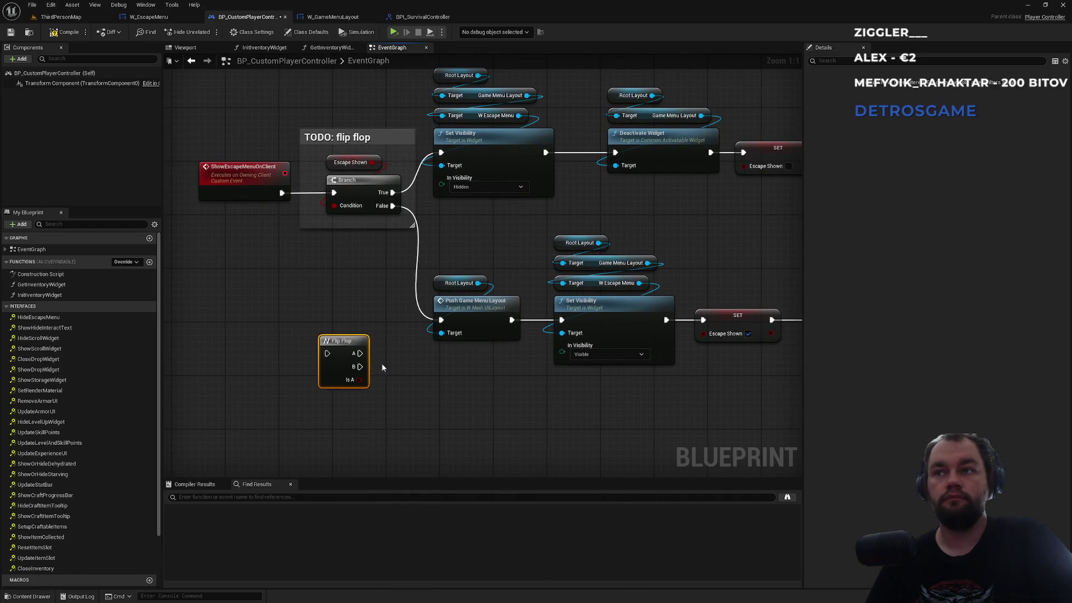
- Select the SET Escape Shown node for copying
left_click(411, 371)
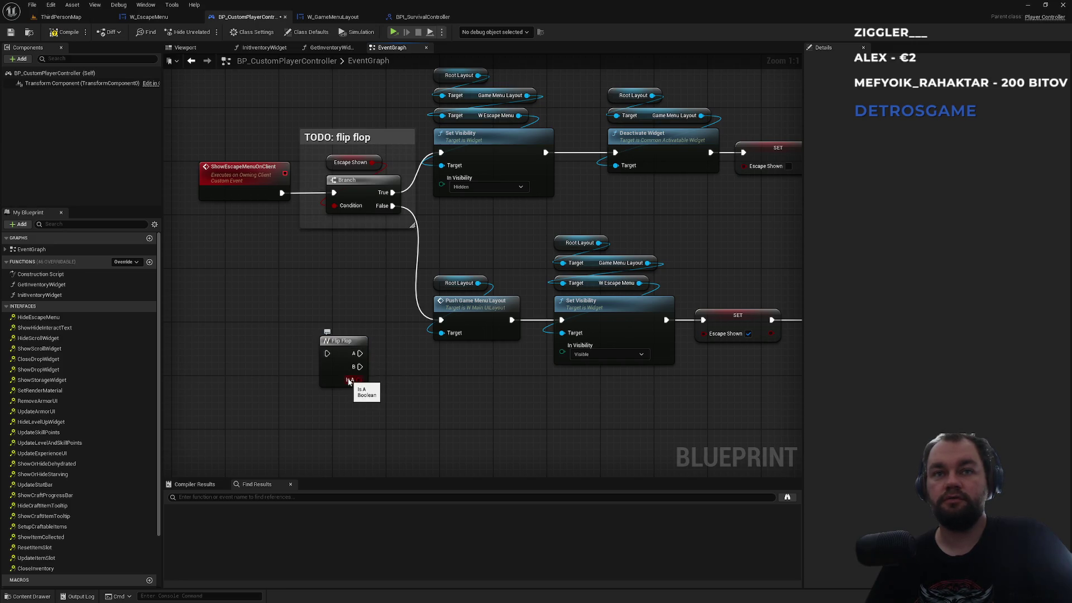
left_click(737, 324)
left_click(430, 404)
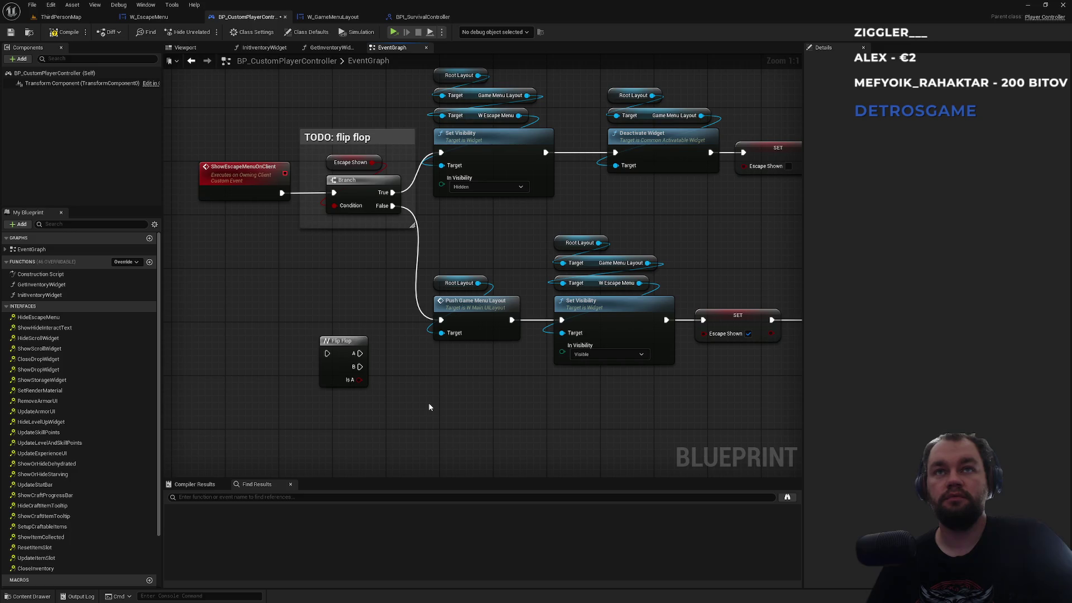
- Paste a SET Escape Shown node, wire Flip Flop A into it, and feed Is A to Escape Shown
key("ctrl+v")
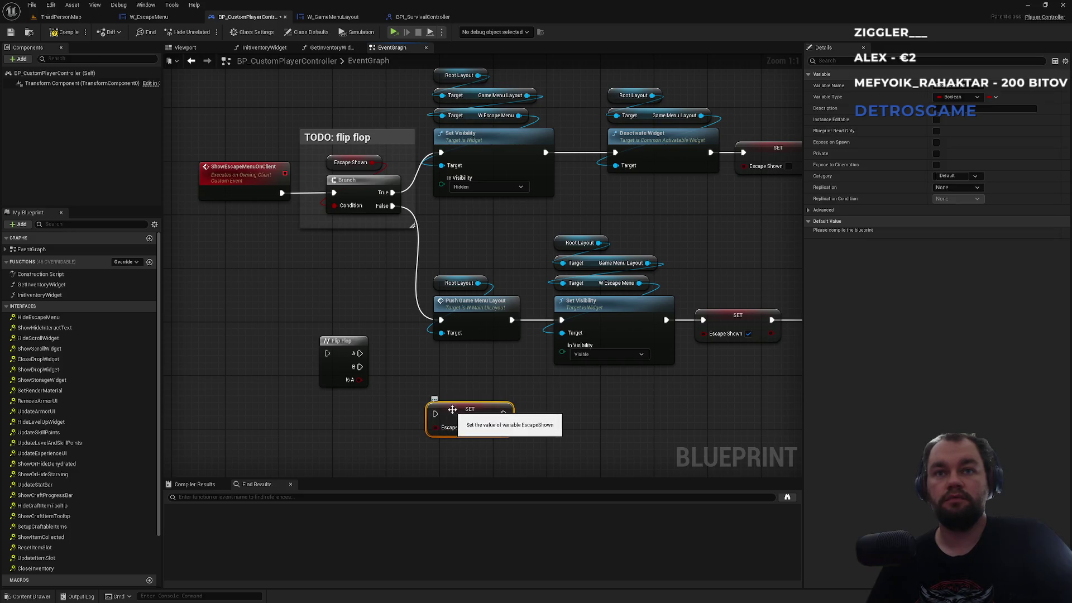
mouse_move(353, 346)
left_mouse_down()
mouse_move(360, 414)
mouse_move(357, 327)
left_mouse_up()
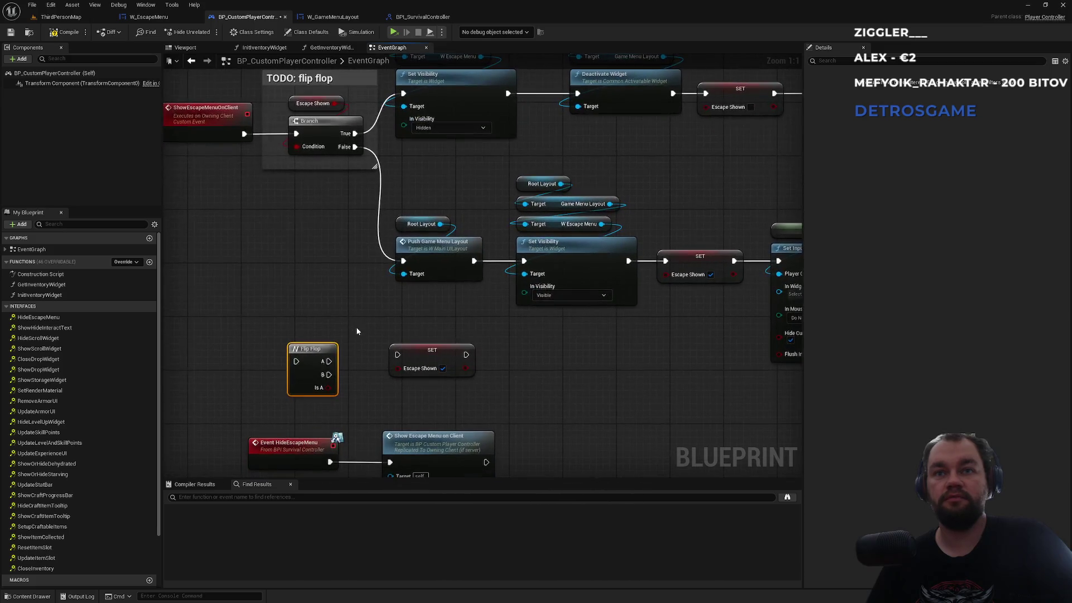
mouse_move(428, 371)
left_mouse_down()
mouse_move(104, 318)
mouse_move(490, 352)
mouse_move(448, 324)
left_mouse_up()
left_click(460, 287)
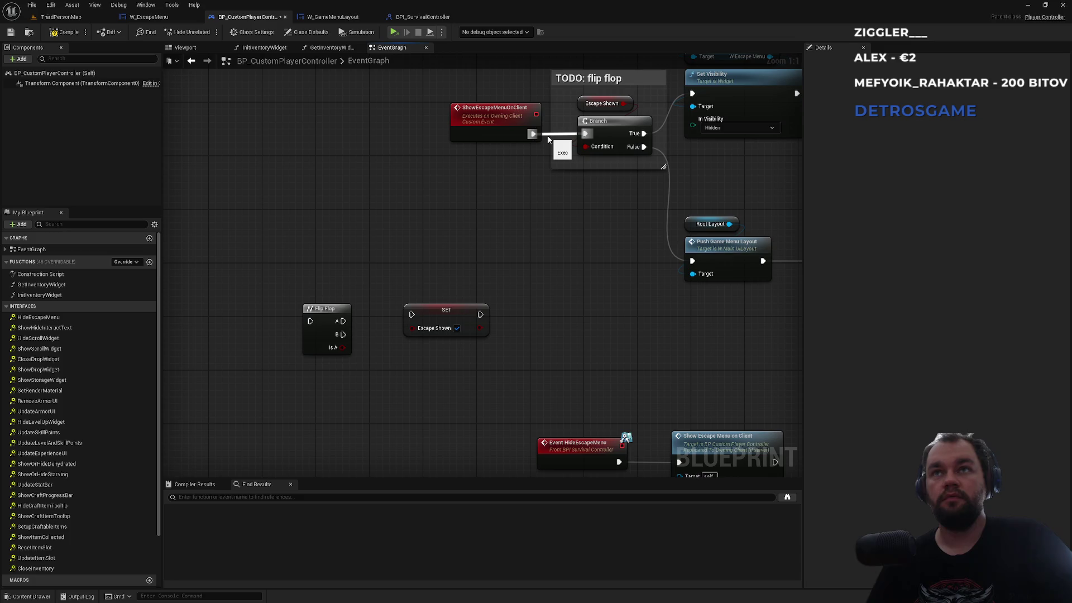
left_click_drag(340, 322, 412, 315)
left_click_drag(342, 350, 426, 333)
left_click(429, 322)
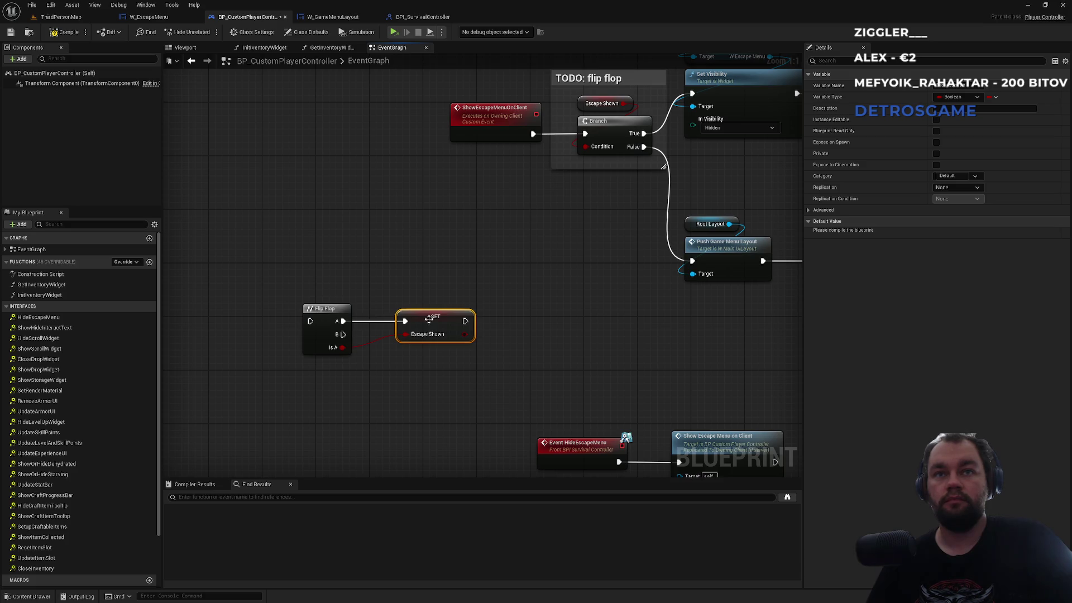
left_click(413, 372)
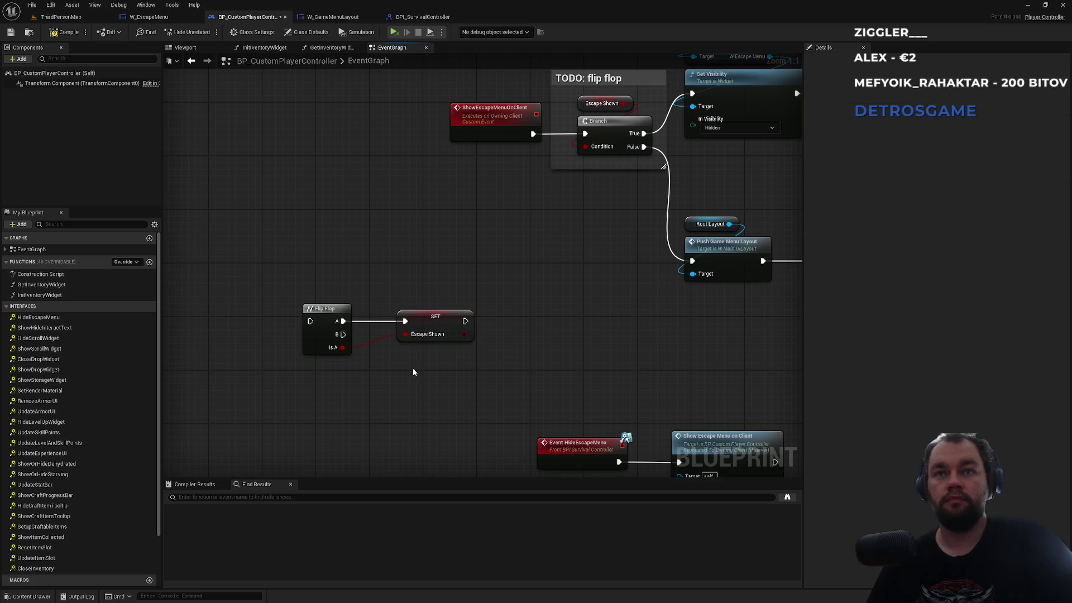
- Add a second SET Escape Shown on Flip Flop B, also fed by Is A
key("ctrl+v")
mouse_move(342, 334)
left_mouse_down()
mouse_move(416, 378)
mouse_move(416, 366)
left_mouse_up()
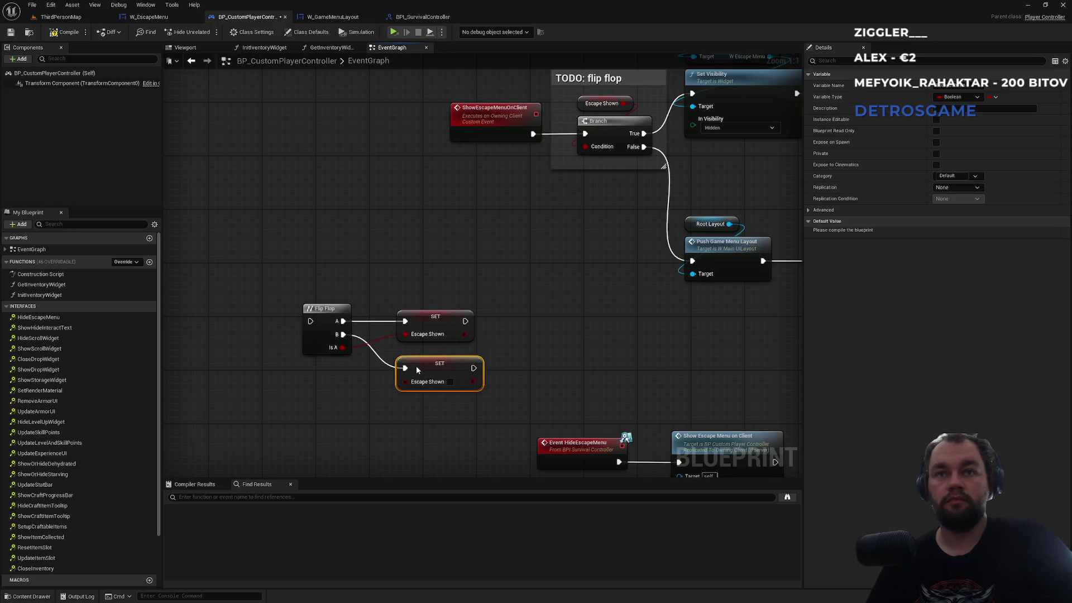
left_click_drag(342, 347, 409, 384)
left_click(455, 324)
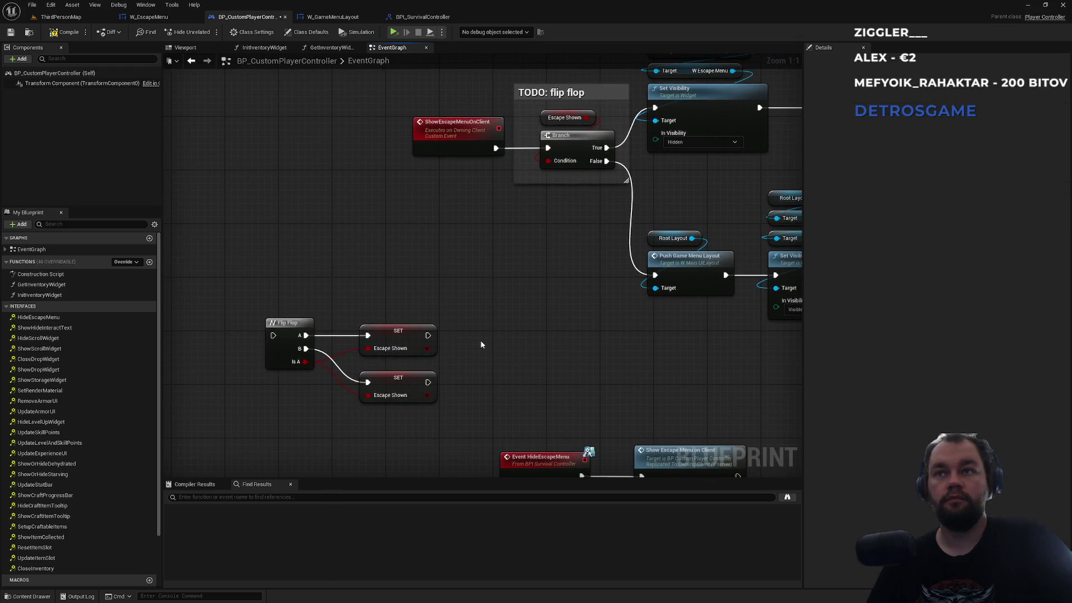
- Select the Push Game Menu Layout and Set Visibility show-menu nodes
scroll(483, 344, "down", 1)
left_click_drag(645, 311, 572, 211)
left_click(400, 328)
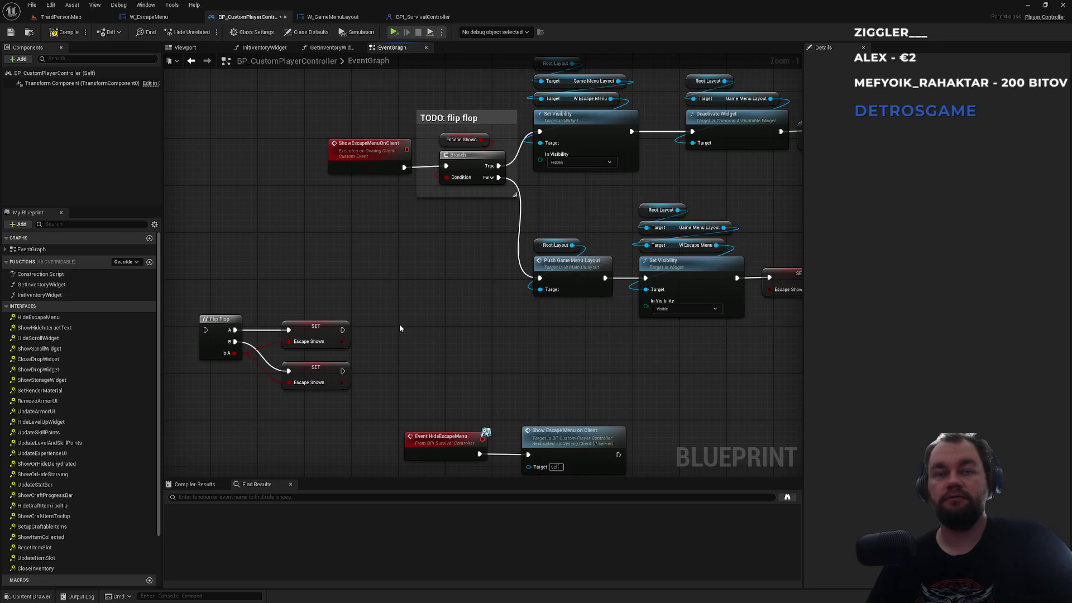
- Paste the show-menu nodes and place the Flip Flop and SETs beside them
key("ctrl+v")
mouse_move(382, 356)
left_mouse_down()
mouse_move(417, 345)
mouse_move(422, 325)
mouse_move(140, 313)
mouse_move(491, 251)
mouse_move(411, 248)
mouse_move(582, 394)
left_mouse_up()
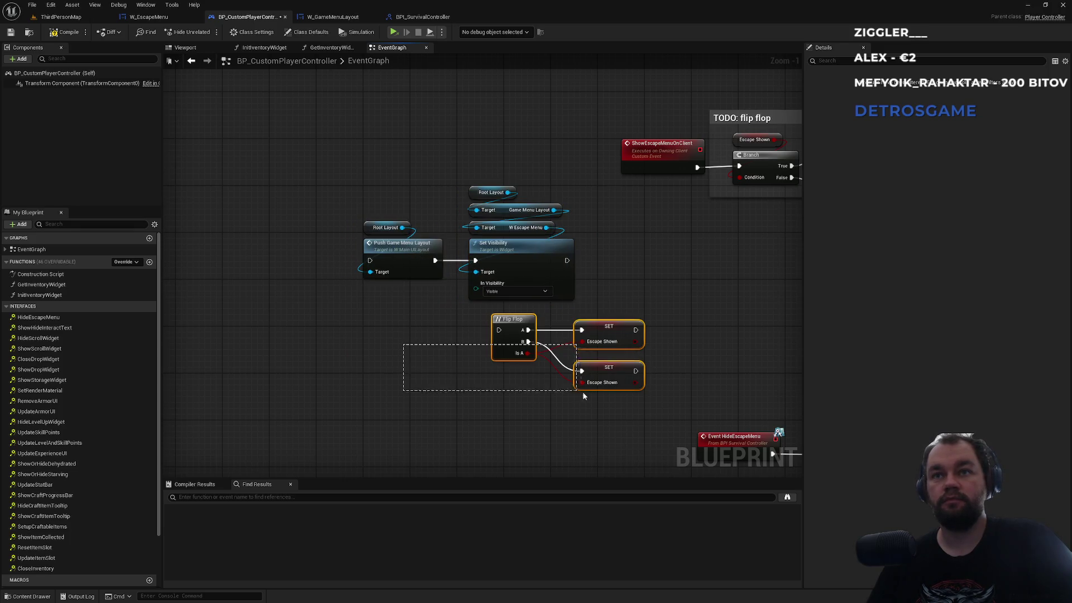
mouse_move(617, 346)
left_mouse_down()
mouse_move(332, 314)
mouse_move(312, 276)
left_mouse_up()
left_click(337, 239)
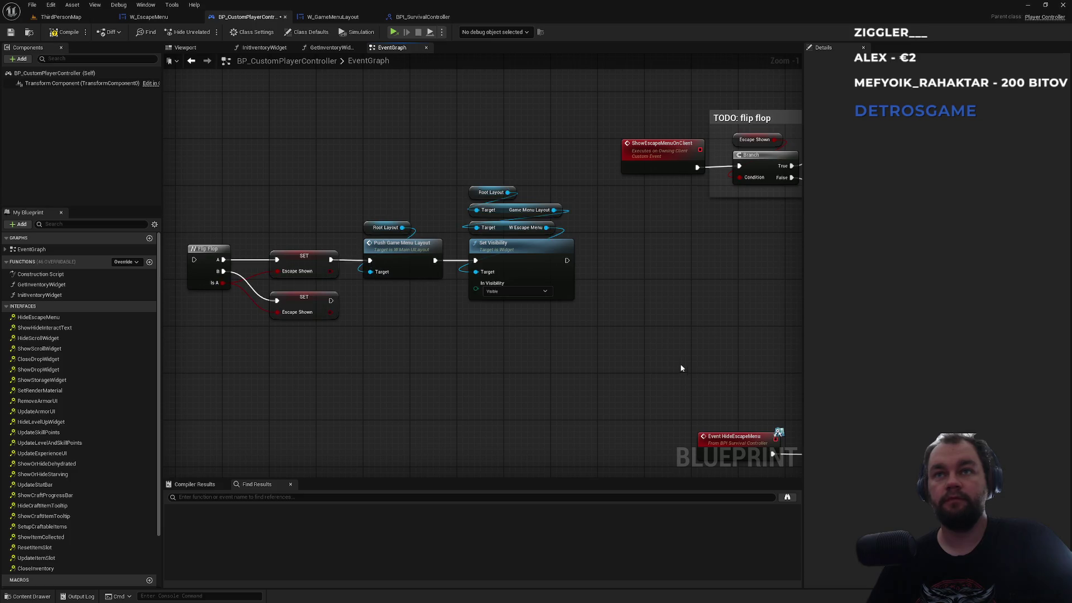
- Copy the Set Input Mode and Show Mouse Cursor nodes onto the new show-menu chain
mouse_move(680, 364)
left_mouse_down()
mouse_move(495, 309)
mouse_move(309, 418)
left_mouse_up()
mouse_move(352, 162)
left_mouse_down()
mouse_move(279, 162)
mouse_move(318, 84)
left_mouse_up()
mouse_move(628, 269)
left_mouse_down()
mouse_move(568, 233)
mouse_move(724, 350)
left_mouse_up()
left_click_drag(311, 381, 490, 379)
left_click_drag(309, 342, 538, 334)
key("ctrl+v")
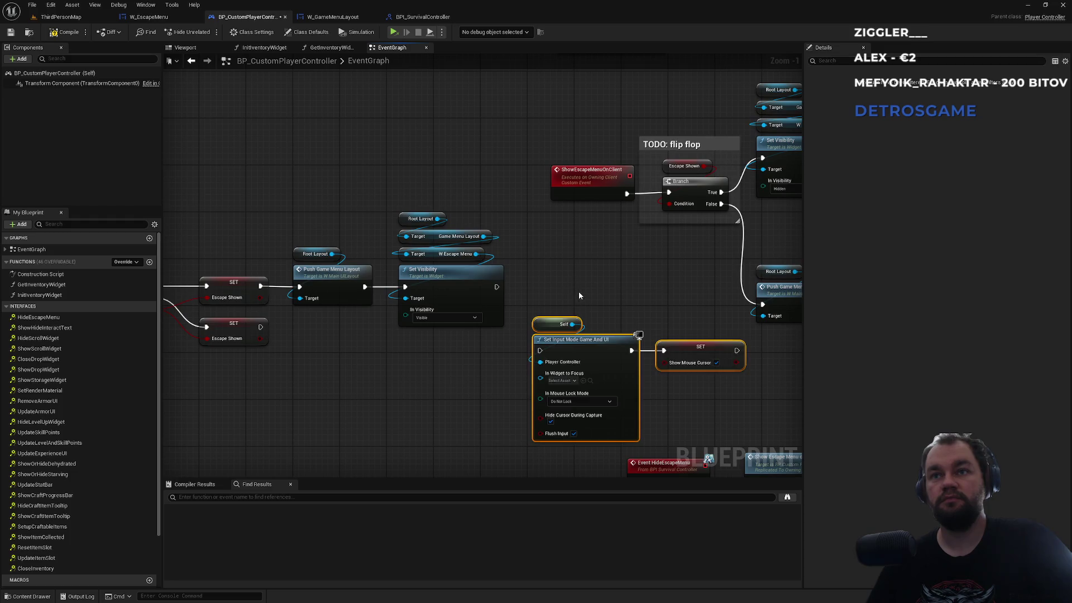
mouse_move(541, 351)
left_mouse_down()
mouse_move(457, 317)
mouse_move(367, 339)
left_mouse_up()
- Paste the hide-menu chain, delete its extra SET Escape Shown, and wire the lower SET into it
mouse_move(413, 307)
left_mouse_down()
mouse_move(501, 275)
mouse_move(702, 279)
mouse_move(382, 276)
mouse_move(274, 314)
mouse_move(294, 374)
mouse_move(510, 286)
mouse_move(437, 311)
left_mouse_up()
mouse_move(229, 167)
left_mouse_down()
mouse_move(507, 276)
mouse_move(723, 316)
left_mouse_up()
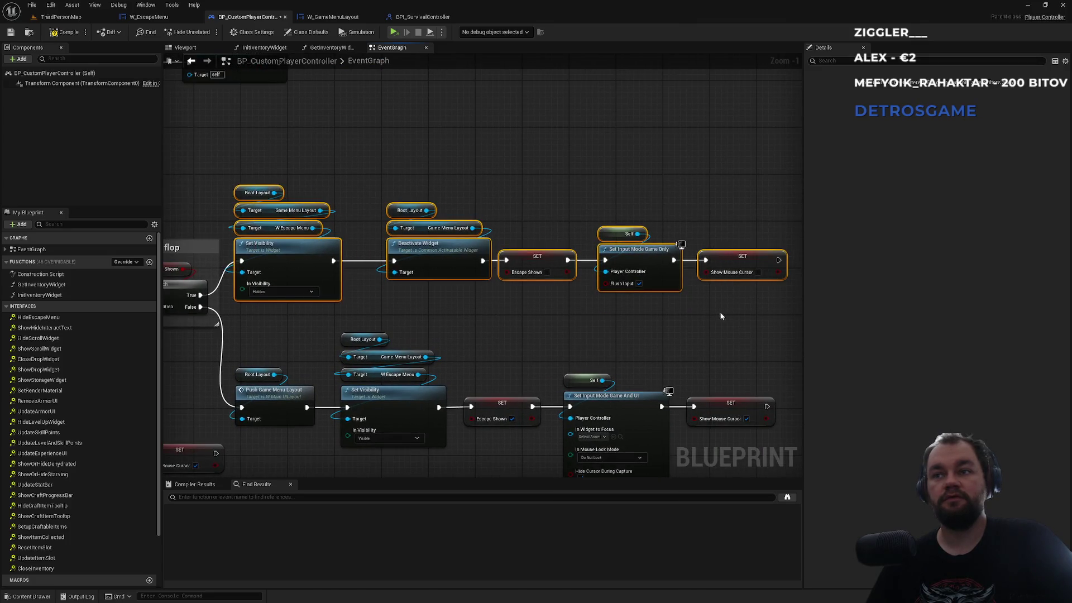
mouse_move(580, 341)
left_mouse_down()
mouse_move(318, 338)
mouse_move(495, 353)
left_mouse_up()
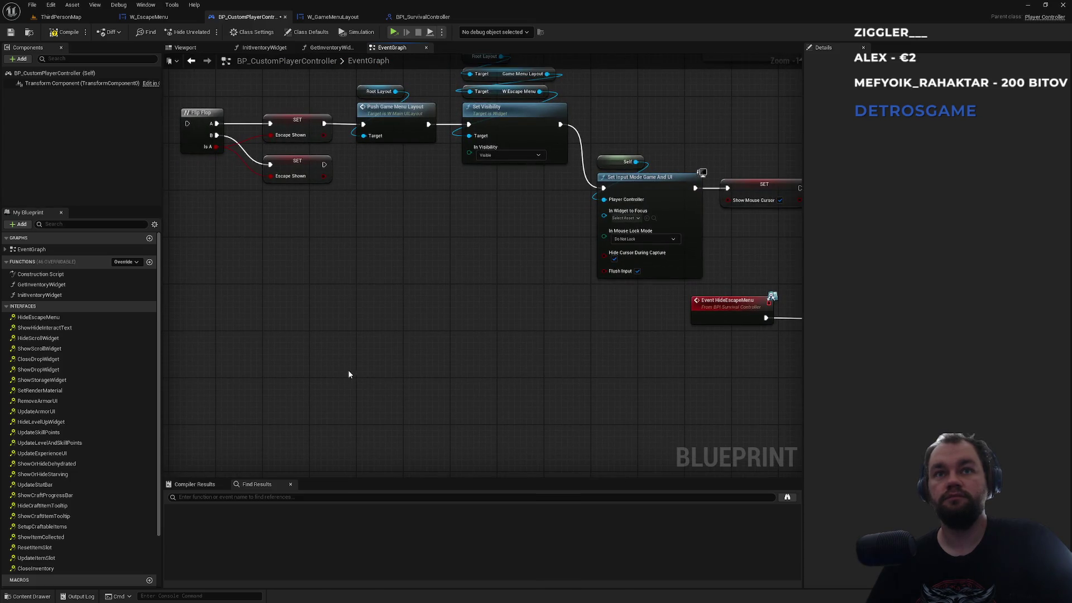
key("ctrl+v")
left_click_drag(445, 347, 469, 443)
key("Delete")
left_click_drag(535, 405, 411, 406)
mouse_move(322, 197)
left_mouse_down()
mouse_move(459, 211)
mouse_move(304, 427)
mouse_move(307, 419)
left_mouse_up()
mouse_move(582, 313)
left_mouse_down()
mouse_move(320, 302)
mouse_move(491, 294)
mouse_move(251, 321)
mouse_move(545, 193)
mouse_move(191, 256)
mouse_move(369, 267)
mouse_move(326, 274)
left_mouse_up()
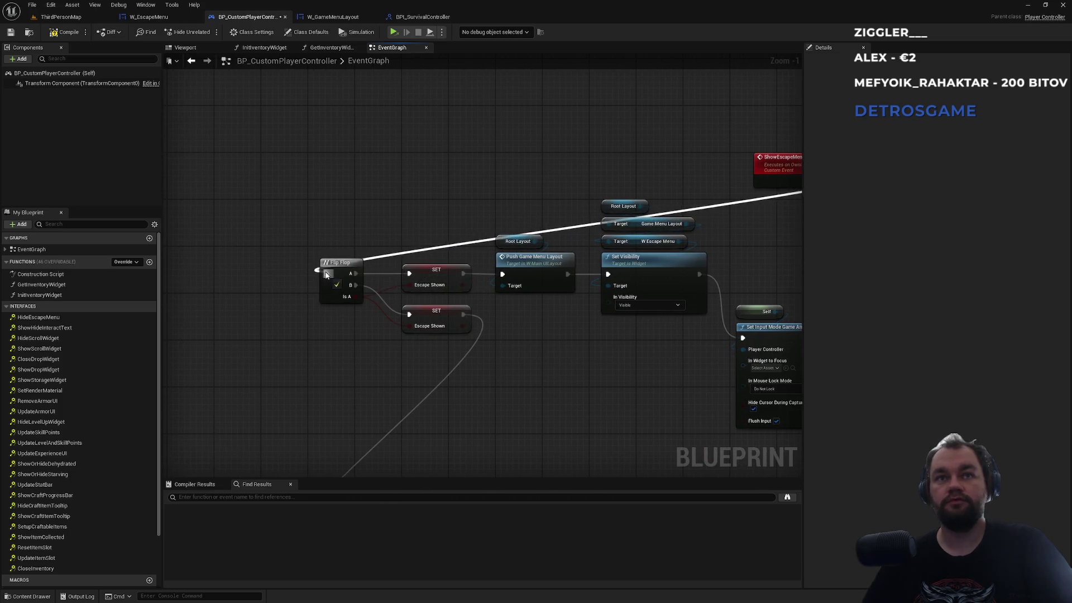
- Connect the ShowEscapeMenuOnClient exec output to the Flip Flop input, replacing the Escape Shown branch
mouse_move(522, 341)
left_mouse_down()
mouse_move(308, 374)
mouse_move(507, 292)
mouse_move(251, 327)
mouse_move(270, 405)
left_mouse_up()
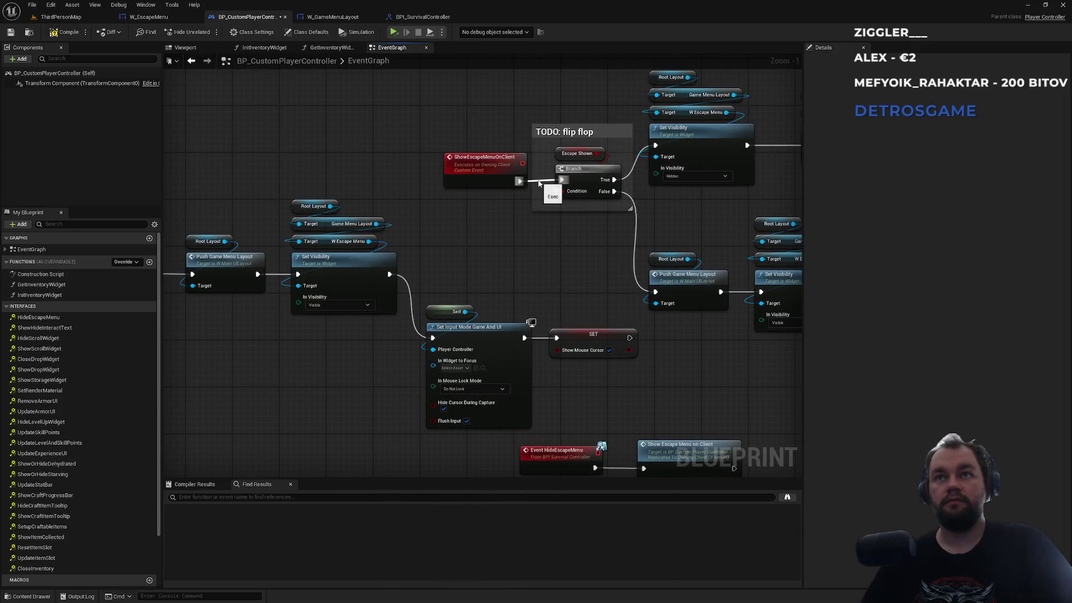
mouse_move(520, 182)
left_mouse_down()
mouse_move(191, 263)
mouse_move(349, 264)
mouse_move(327, 274)
left_mouse_up()
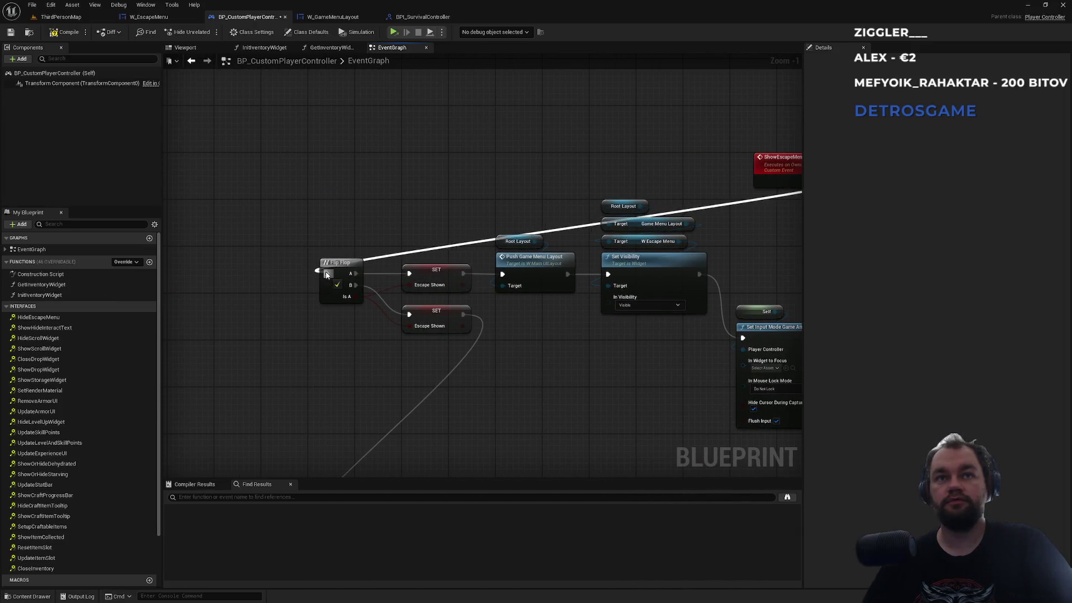
mouse_move(534, 338)
left_mouse_down()
mouse_move(309, 374)
mouse_move(512, 318)
mouse_move(510, 307)
mouse_move(424, 330)
mouse_move(444, 328)
left_mouse_up()
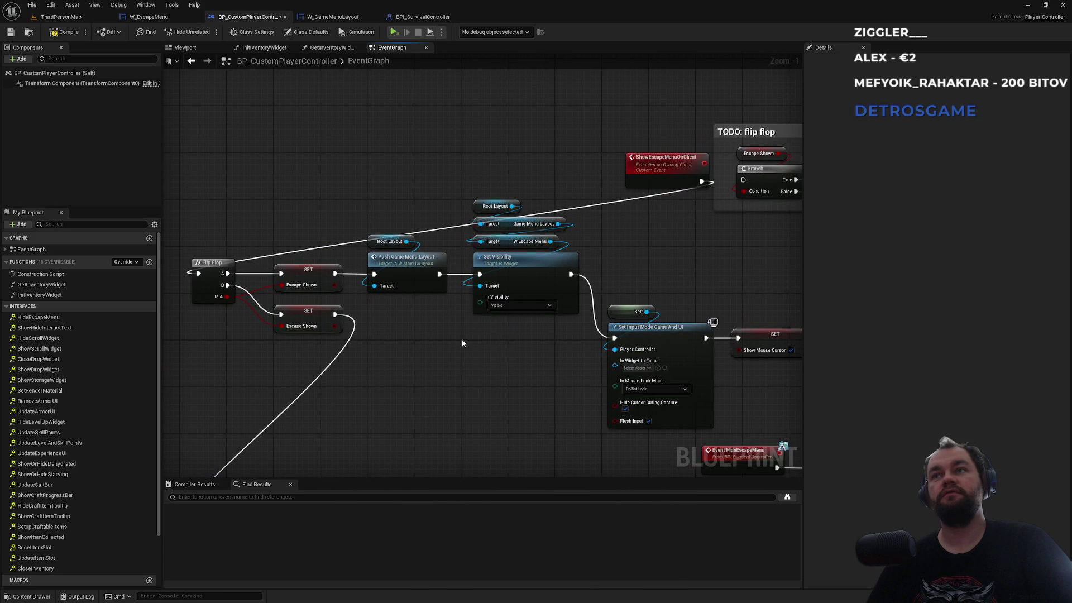